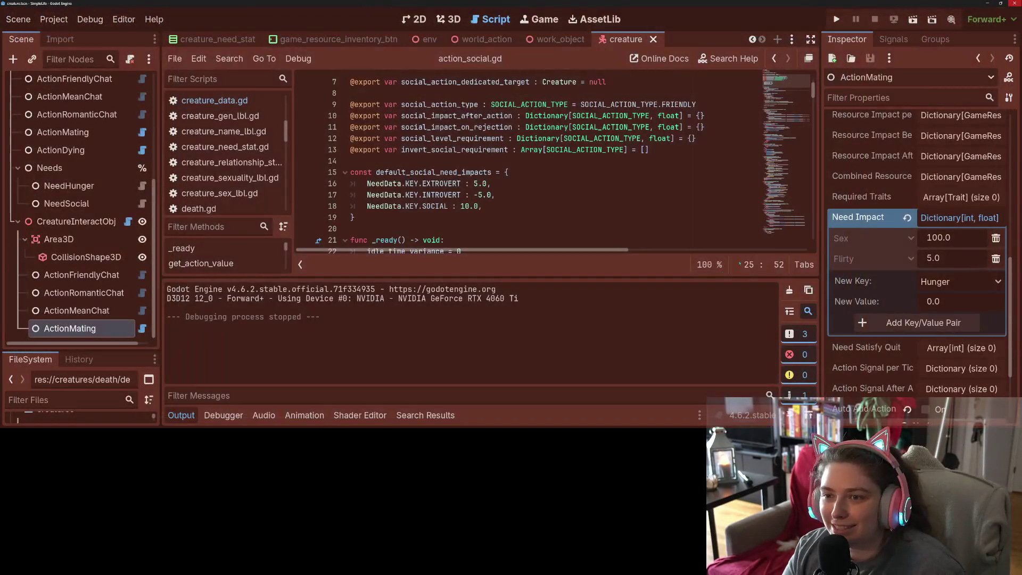
# Stop the running game, enlarge the FileSystem dock upward, and switch to GitHub Desktop
pyautogui.hotkey('ctrl', 's')
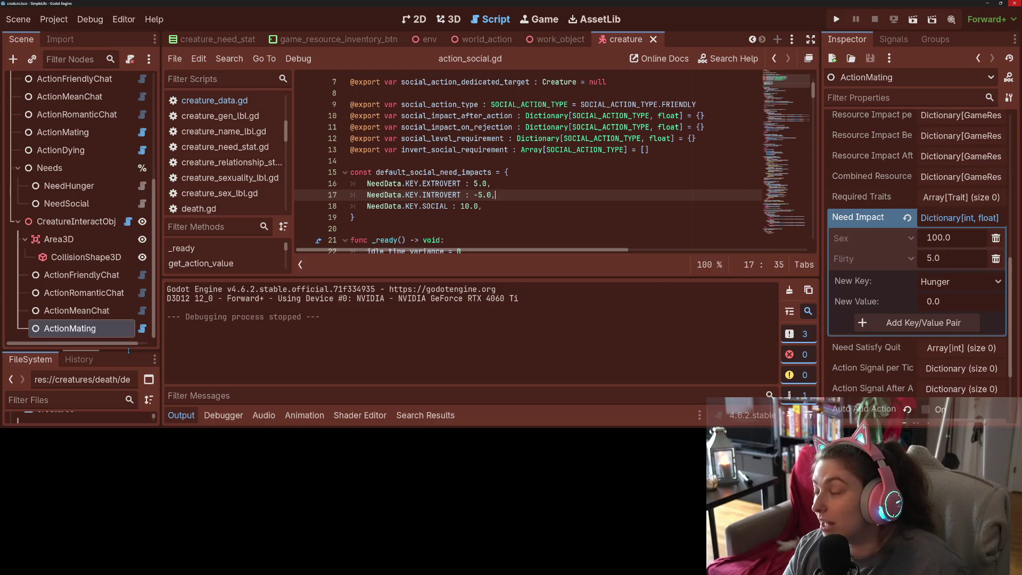
pyautogui.moveTo(128, 351); pyautogui.dragTo(132, 269)
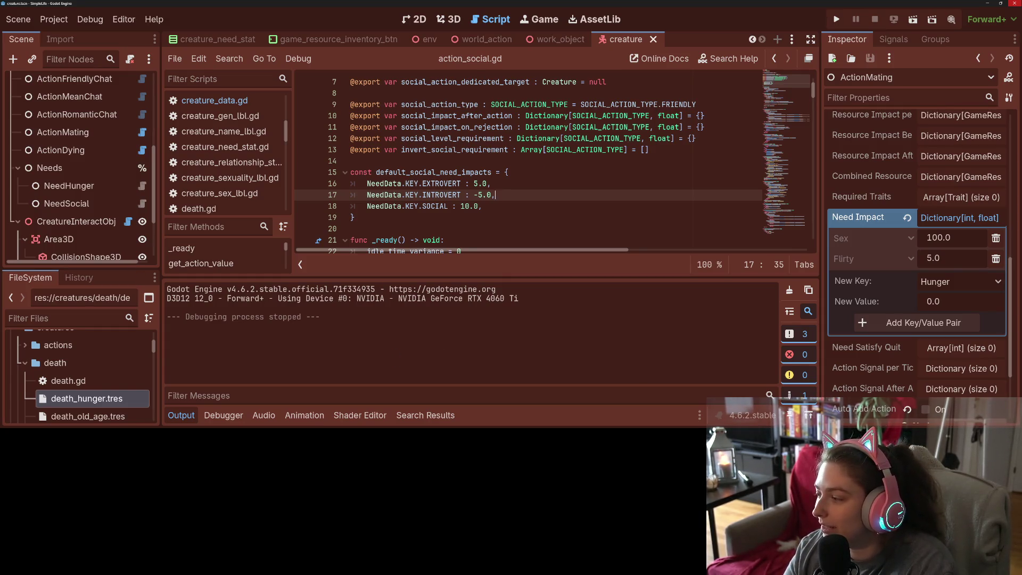
pyautogui.hotkey('alt', 'Tab')
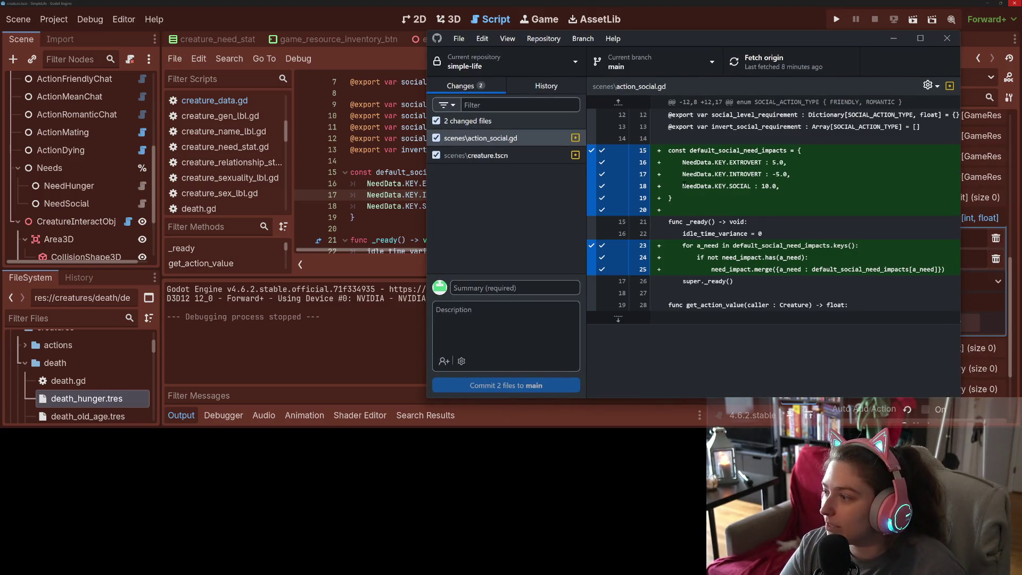
# Review the diffs of creature.tscn and action_social.gd
pyautogui.click(532, 156)
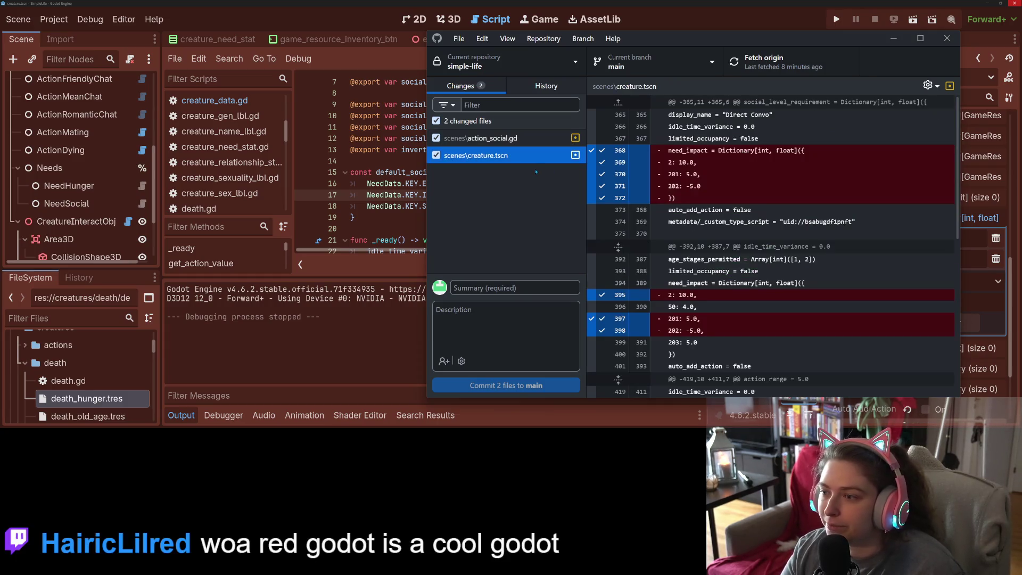
pyautogui.press('Up')
pyautogui.press('Tab')
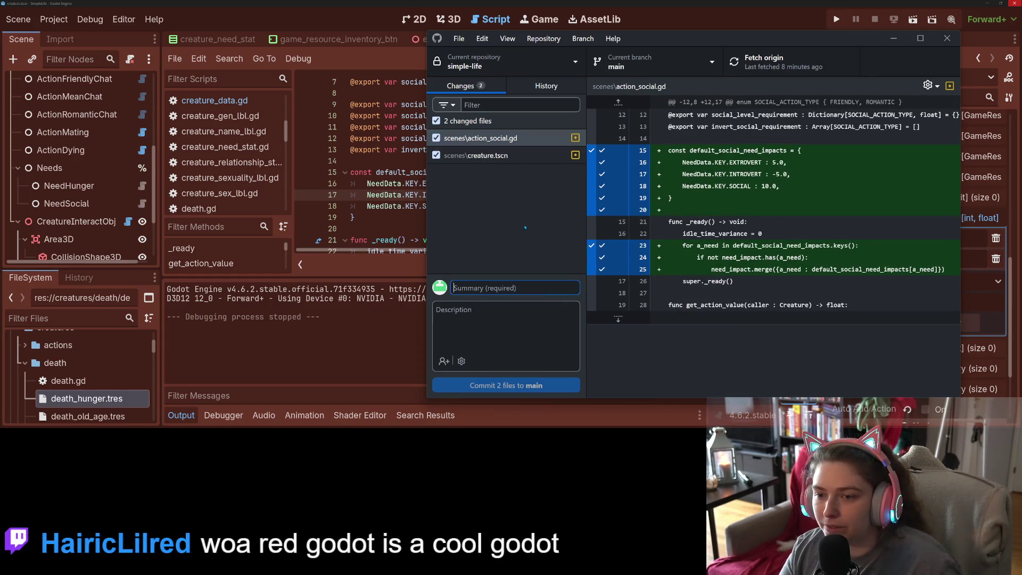
pyautogui.hotkey('shift', 'Tab')
pyautogui.press('Down')
pyautogui.press('Up')
pyautogui.press('Tab')
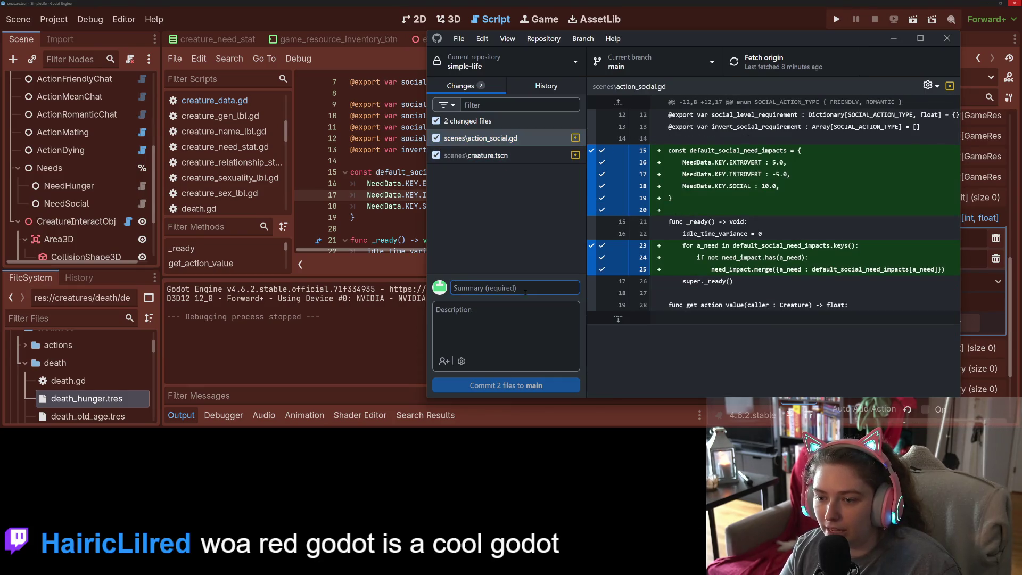
# Commit both files to main as 'adds default needs for social interactions' and push to origin
pyautogui.write('adds default')
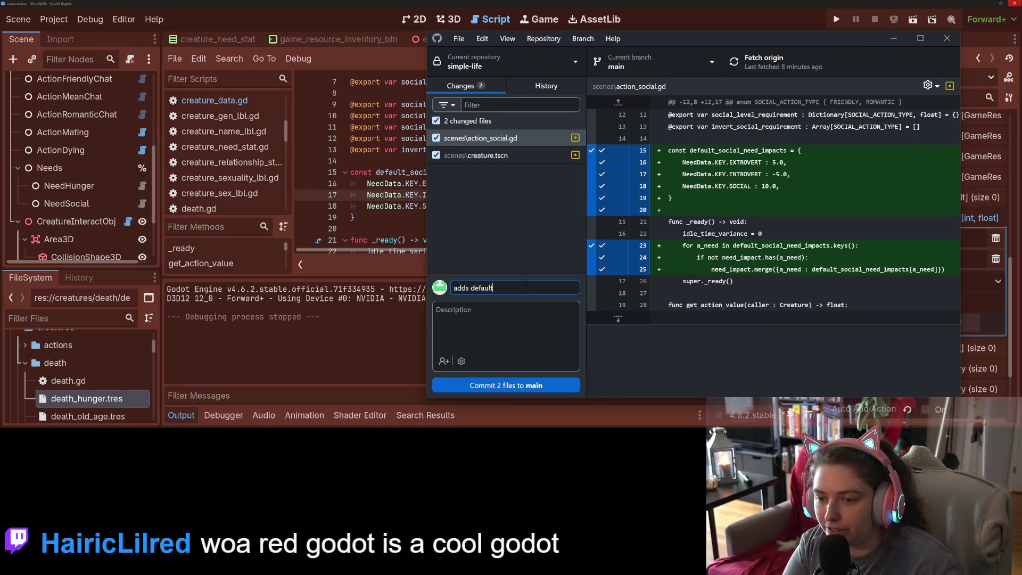
pyautogui.write(' needs for s')
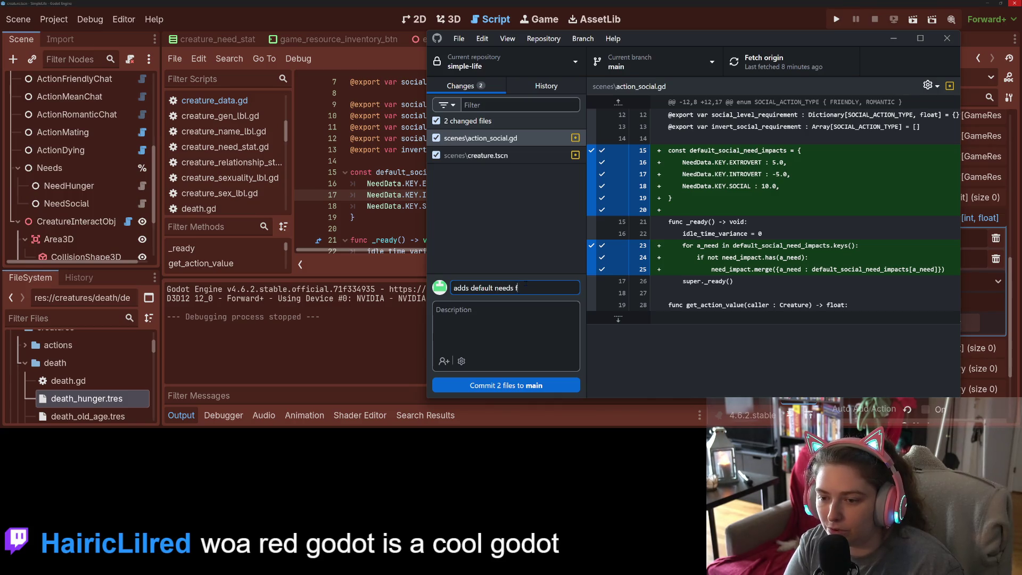
pyautogui.write('oac')
pyautogui.write('ail')
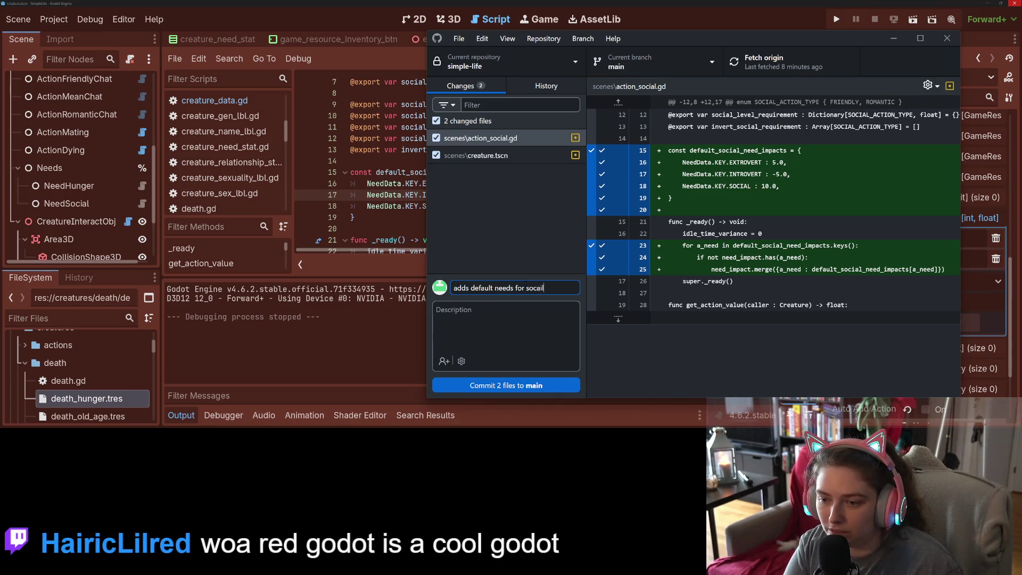
pyautogui.write('ial')
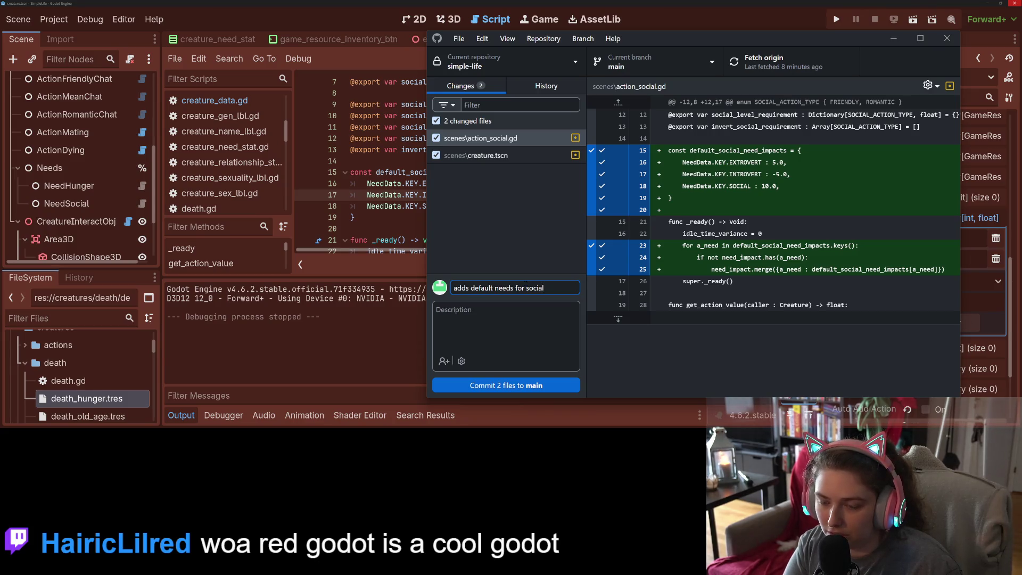
pyautogui.write(' interactions')
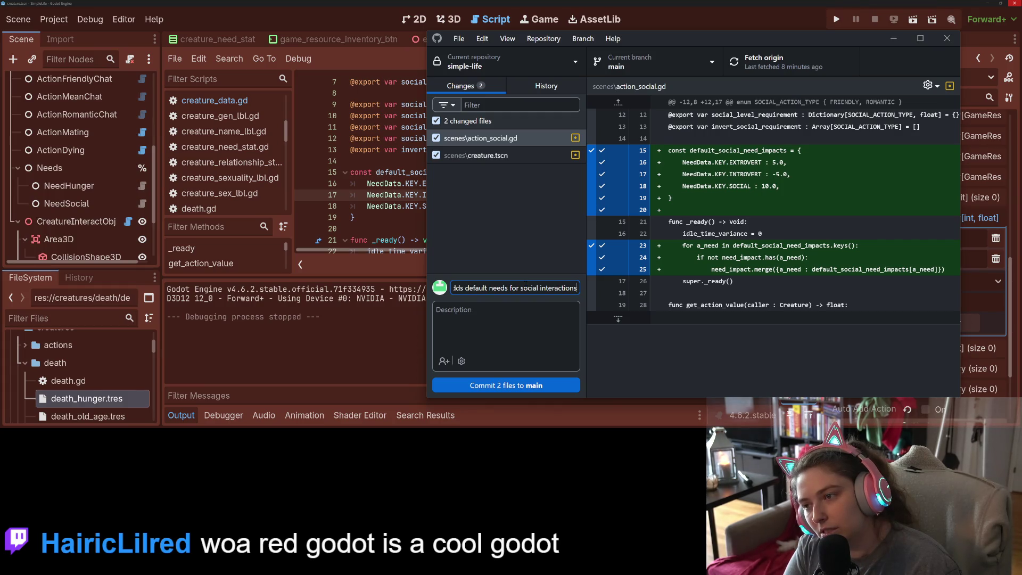
pyautogui.click(520, 386)
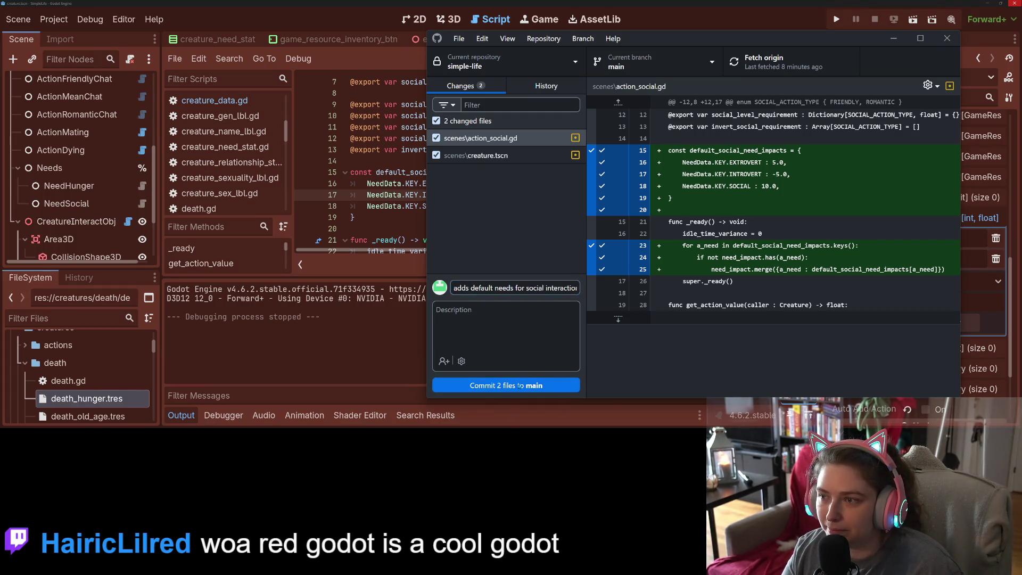
pyautogui.click(520, 385)
pyautogui.click(793, 63)
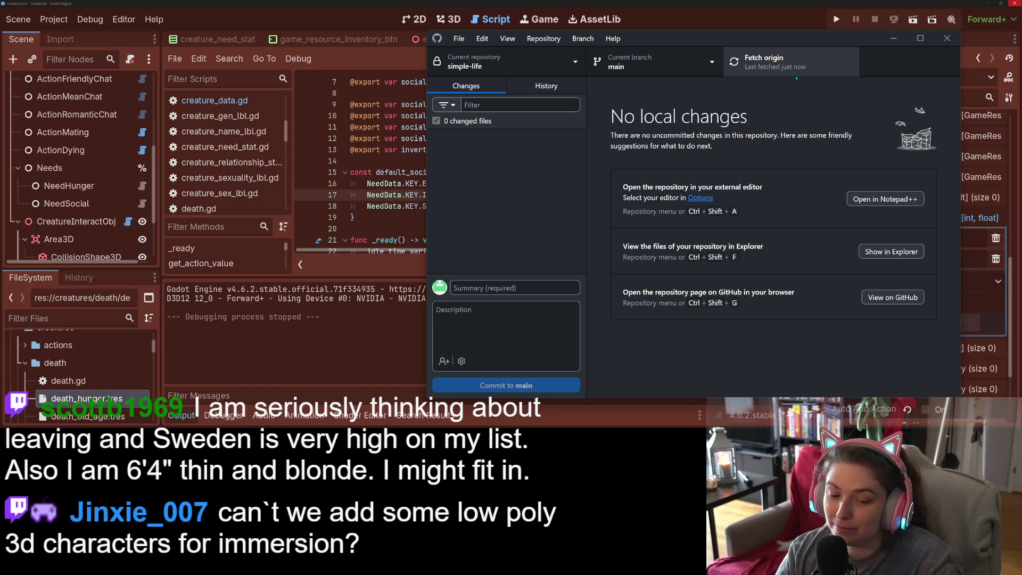
# Minimize GitHub Desktop and bring up the Simple Life (Yoinky Boinky) Trello board
pyautogui.click(894, 38)
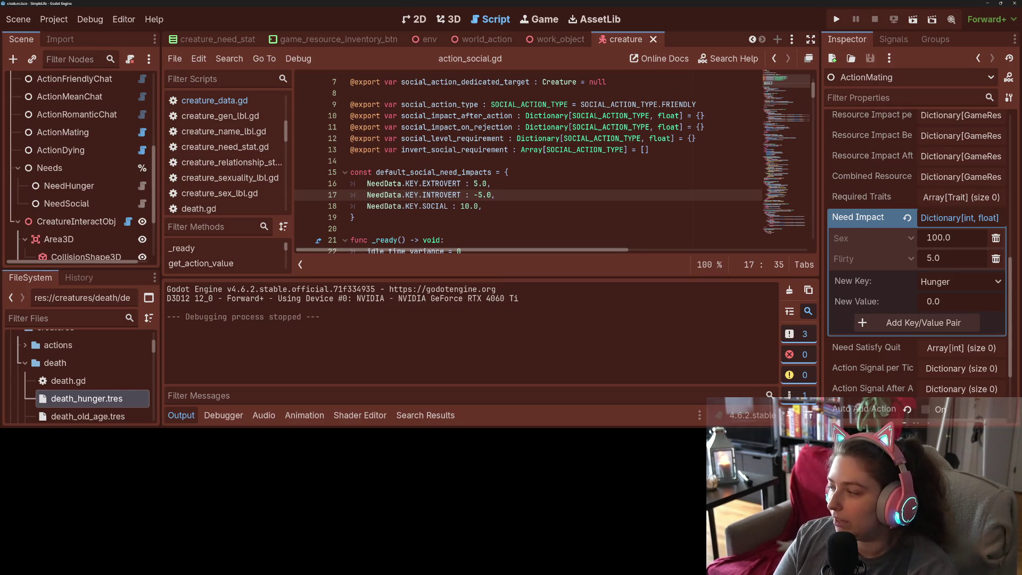
pyautogui.hotkey('alt', 'Tab')
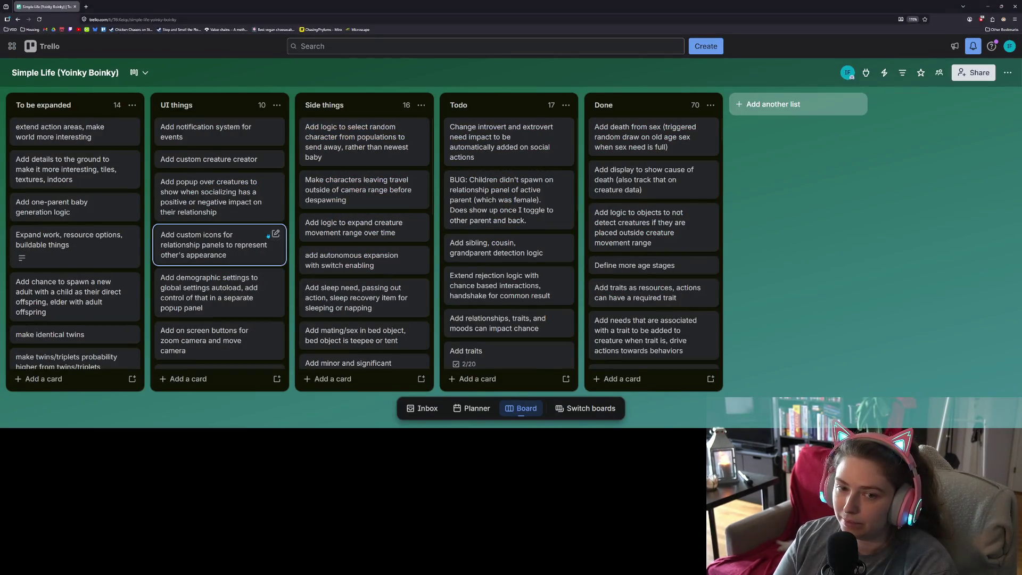
# Open the 'Add popup over creatures…' card in the UI things list
pyautogui.click(224, 208)
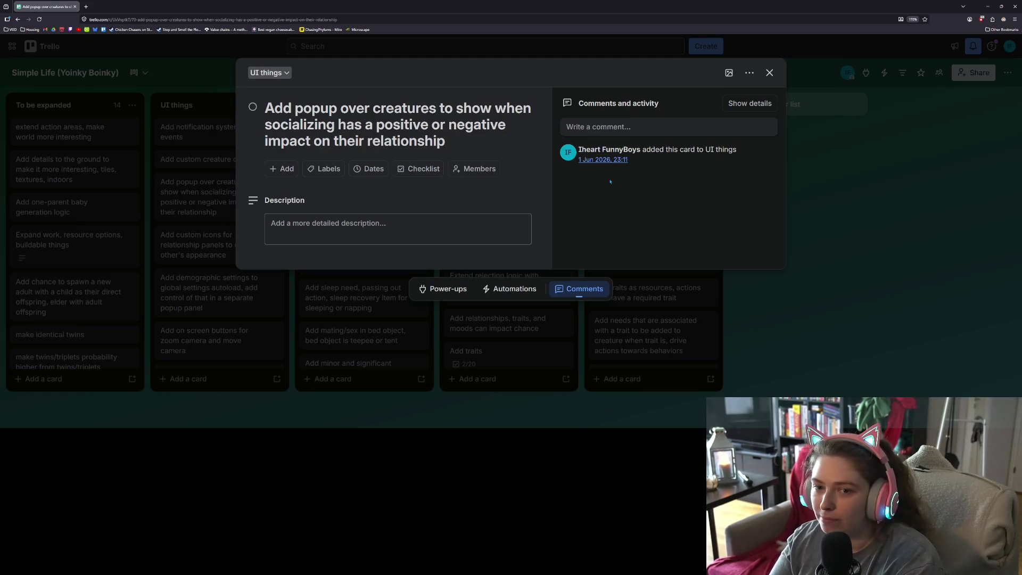
# Close the card, move the introvert/extrovert need impact card to Done, and zoom in
pyautogui.click(770, 73)
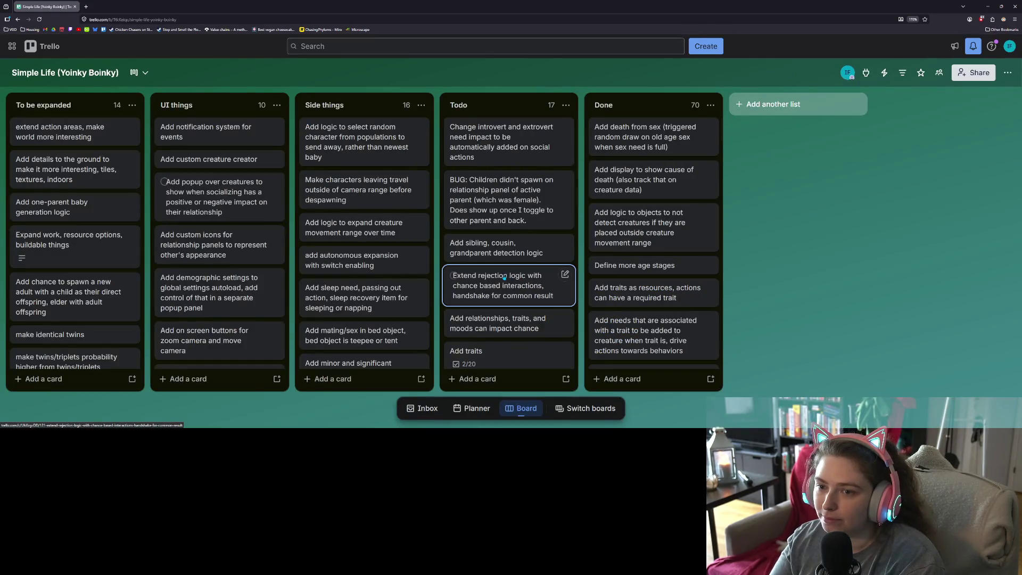
pyautogui.click(453, 127)
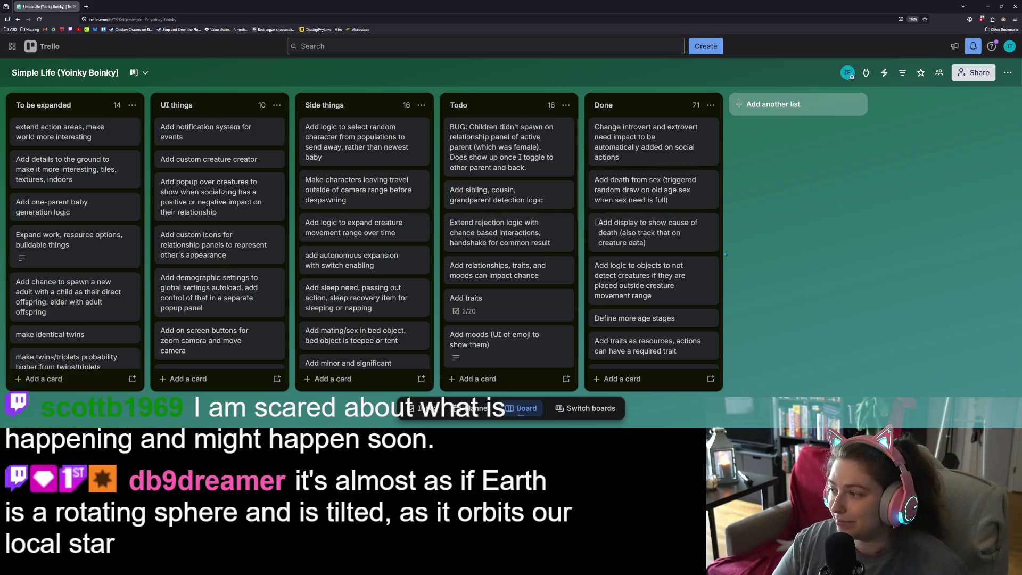
pyautogui.hotkey('ctrl', '+')
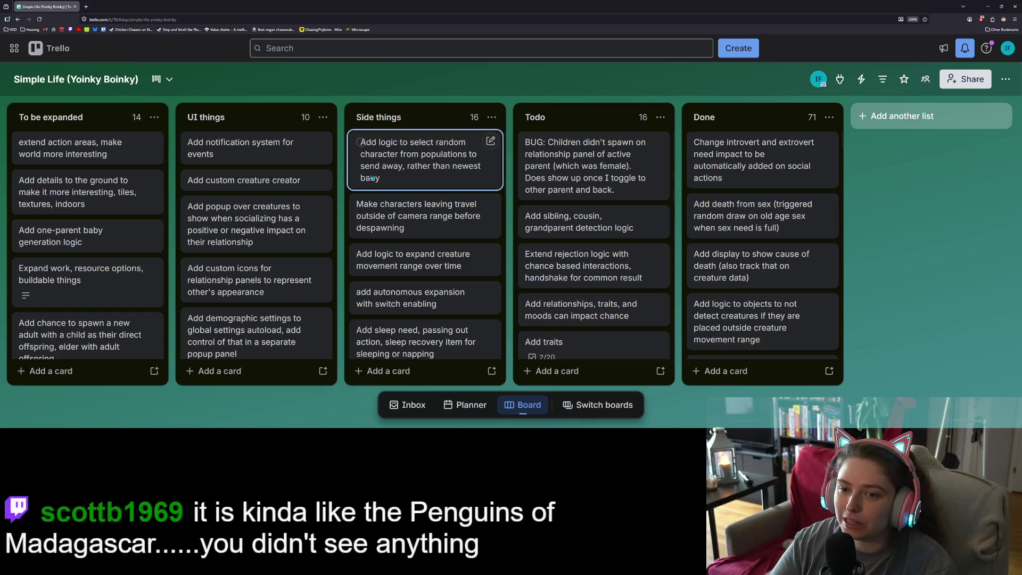
# Open the Side things card about sending away a random character instead of the newest baby
pyautogui.click(412, 177)
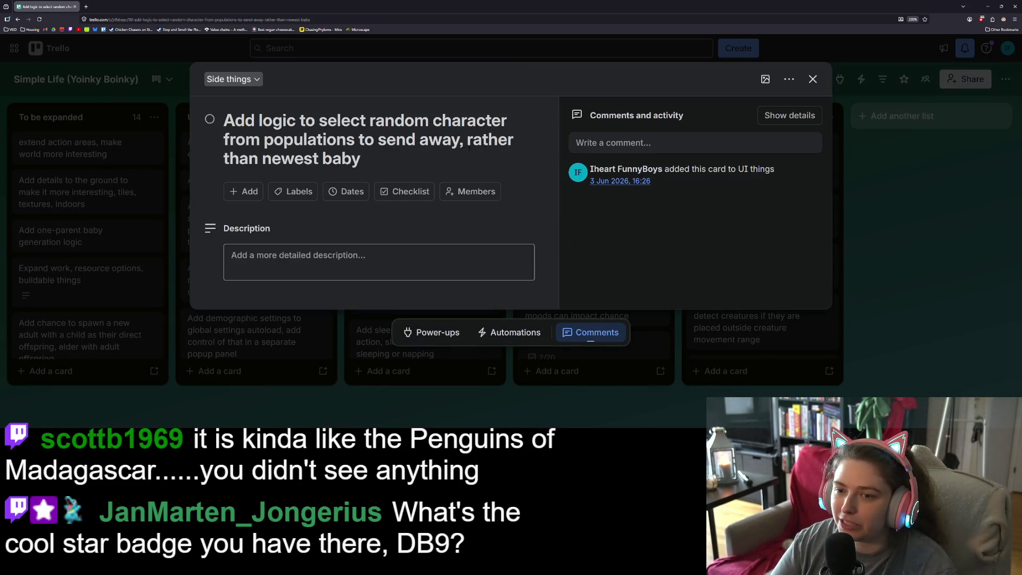
# Close the random-character card and zoom the board out to 150% to fit more cards
pyautogui.click(813, 79)
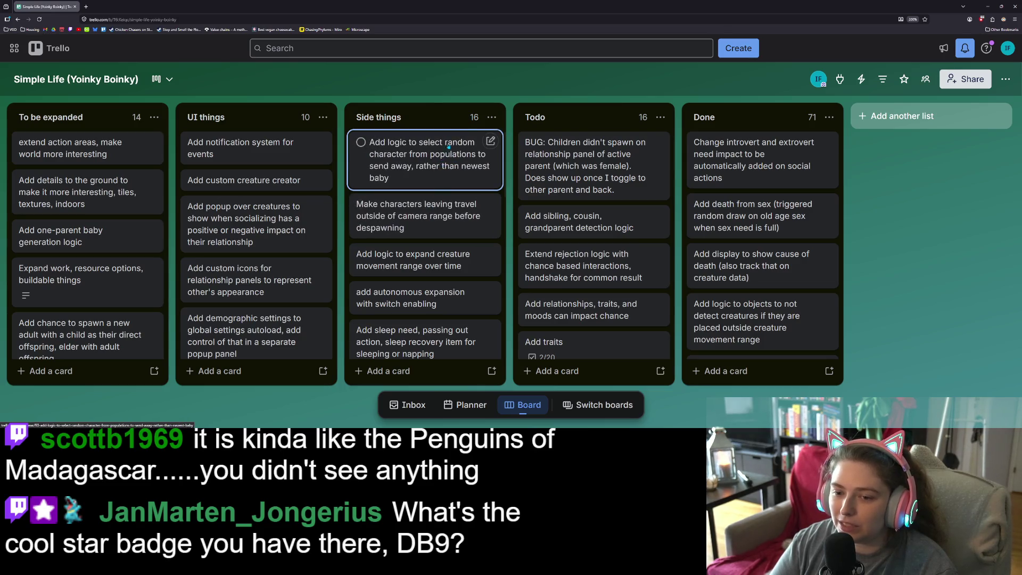
pyautogui.scroll(-10, 461, 167)
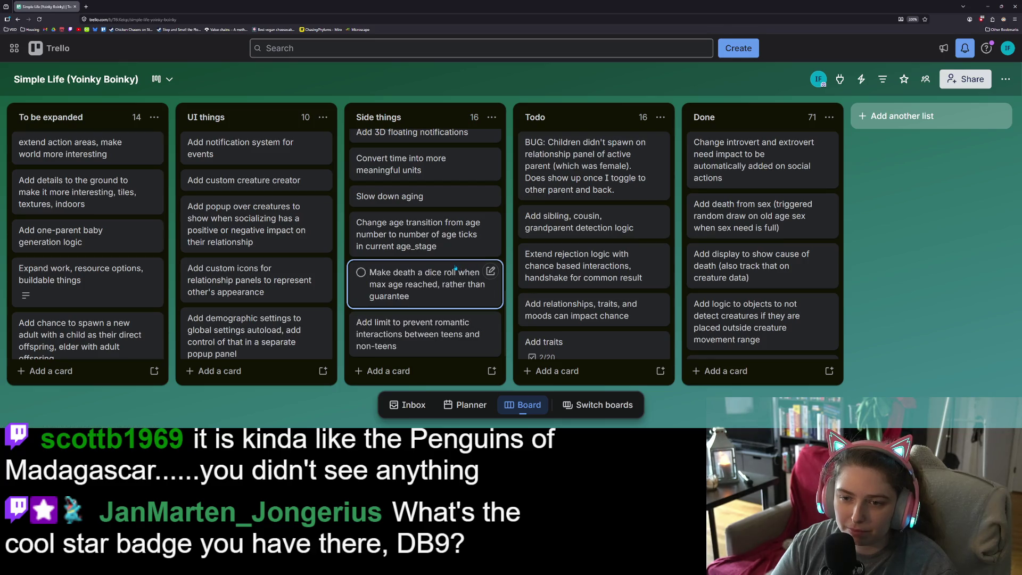
pyautogui.hotkey('ctrl', '-')
pyautogui.hotkey('ctrl', '-')
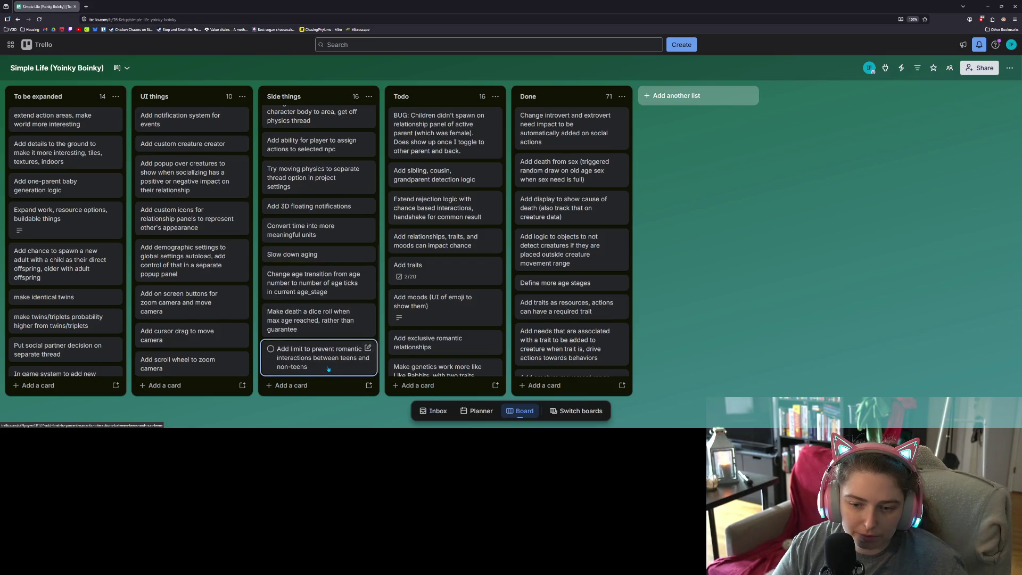
pyautogui.scroll(3, 328, 368)
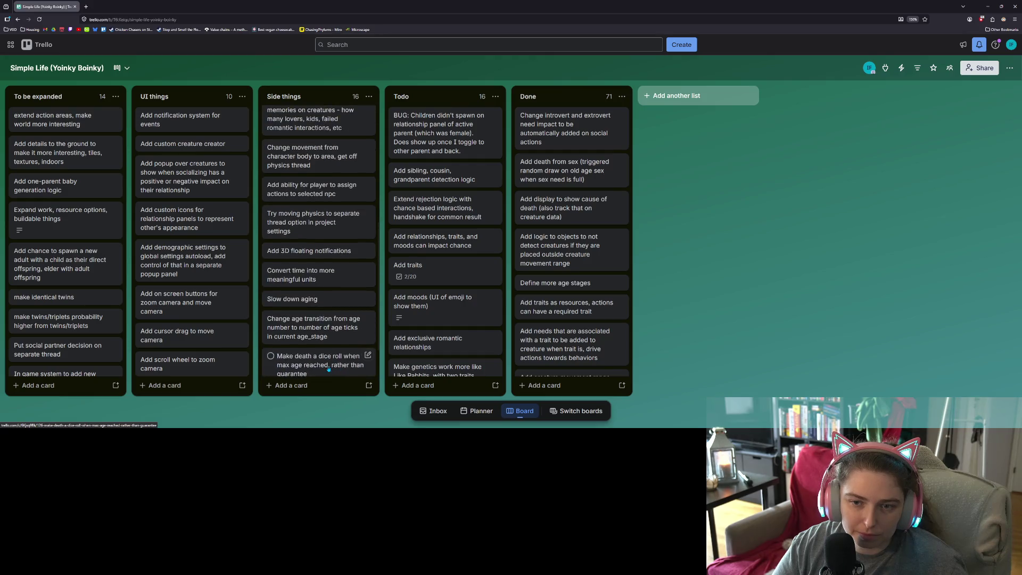
pyautogui.scroll(2, 328, 370)
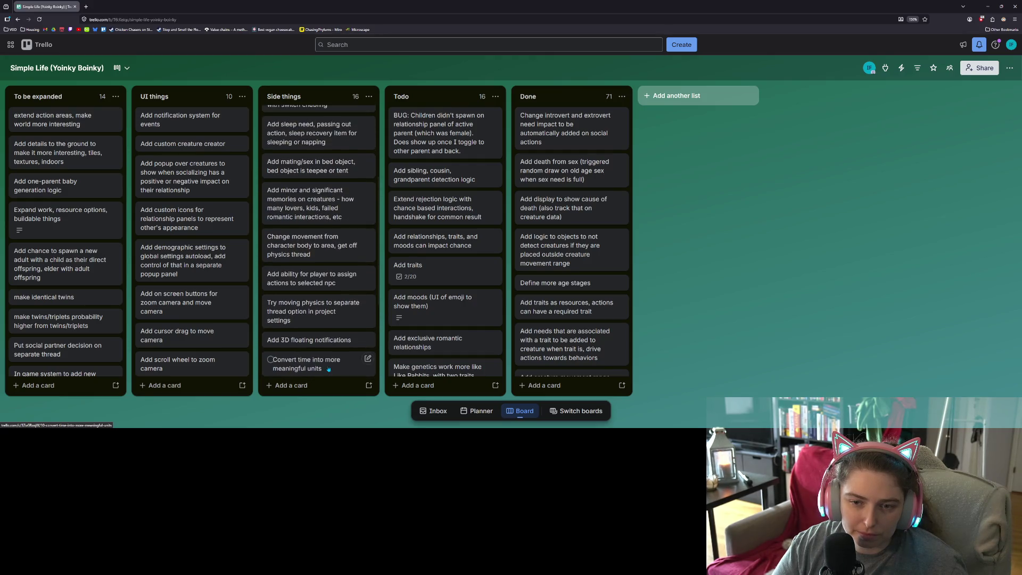
pyautogui.scroll(1, 328, 369)
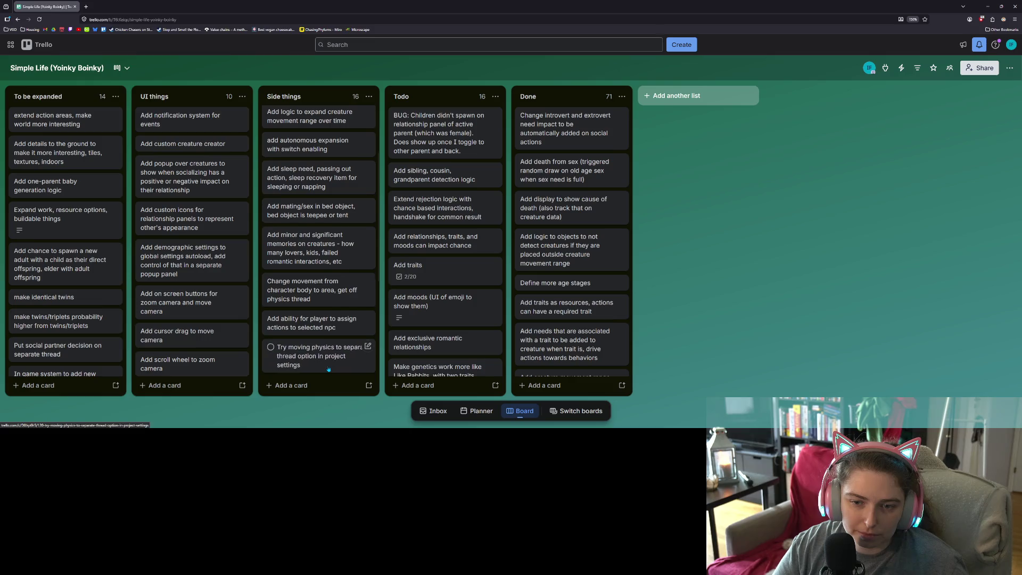
pyautogui.scroll(1, 328, 370)
pyautogui.scroll(1, 329, 369)
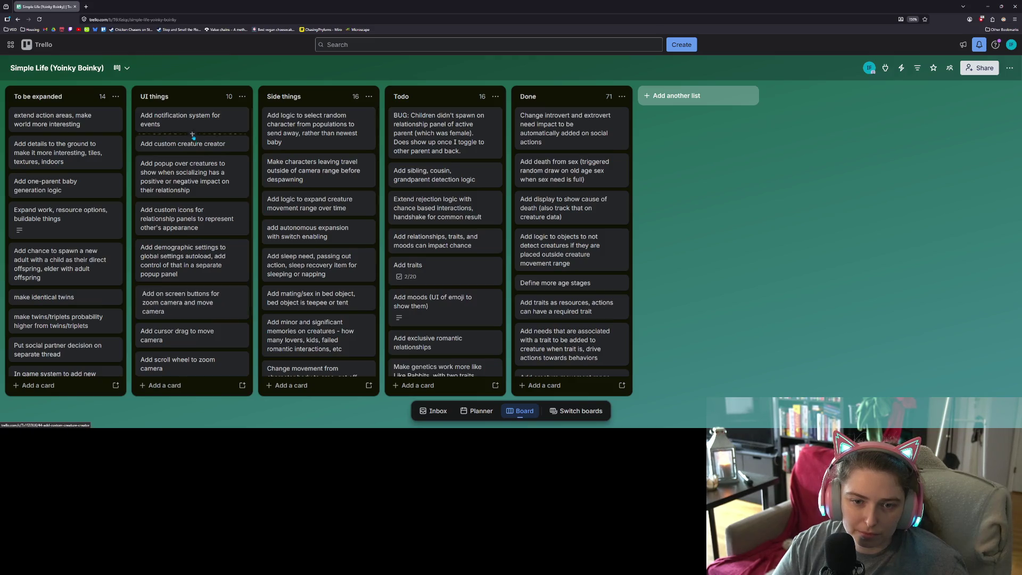
# Move the creature popup card to the top of UI things and browse the lists
pyautogui.moveTo(215, 152); pyautogui.dragTo(213, 120)
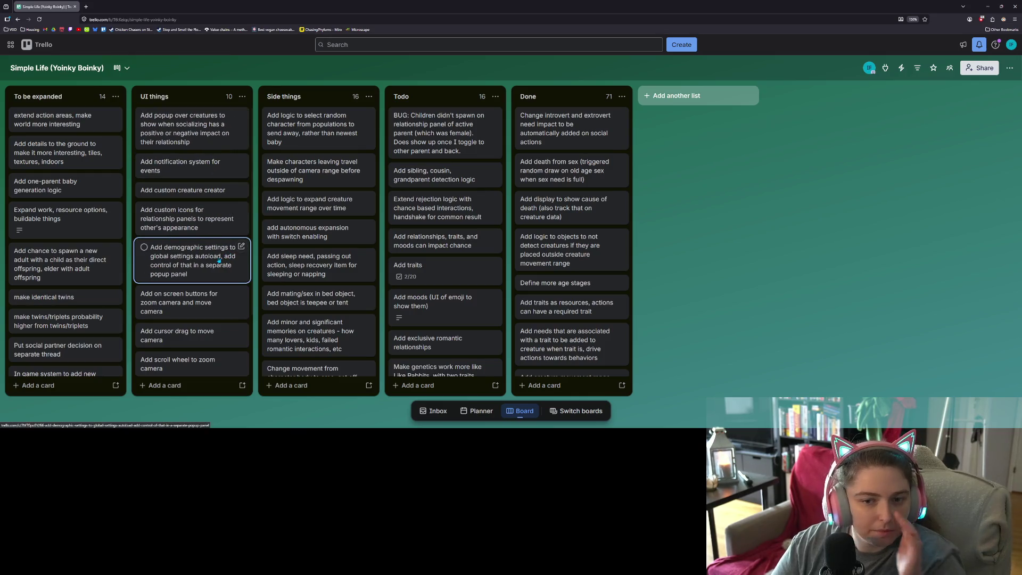
pyautogui.scroll(-1, 198, 305)
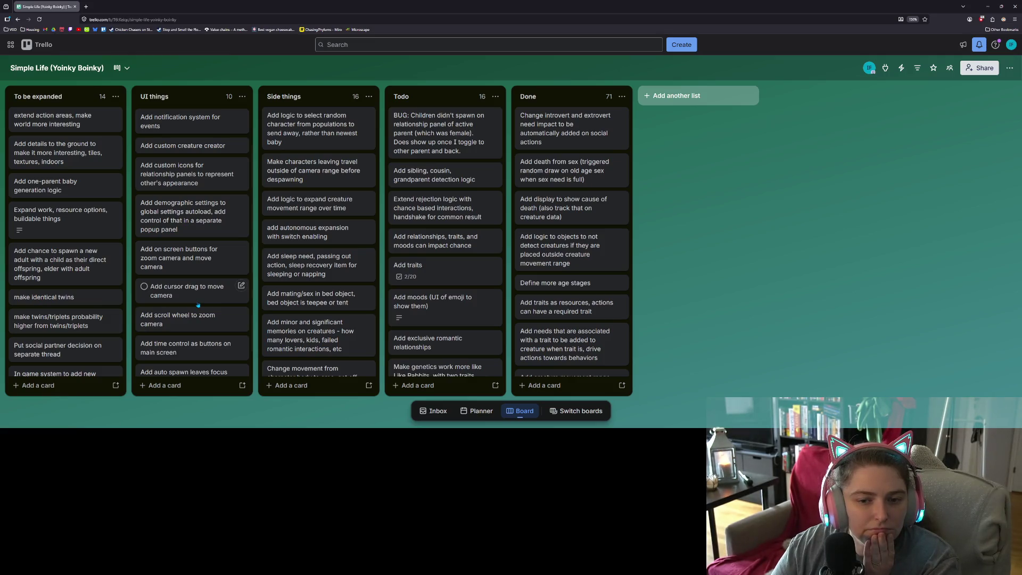
pyautogui.scroll(-1, 198, 304)
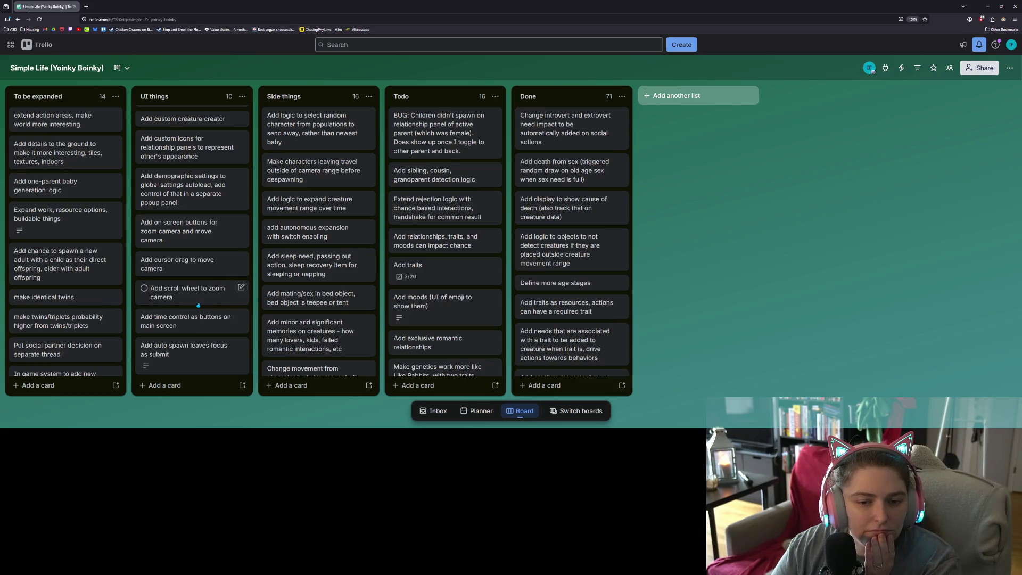
pyautogui.scroll(2, 210, 351)
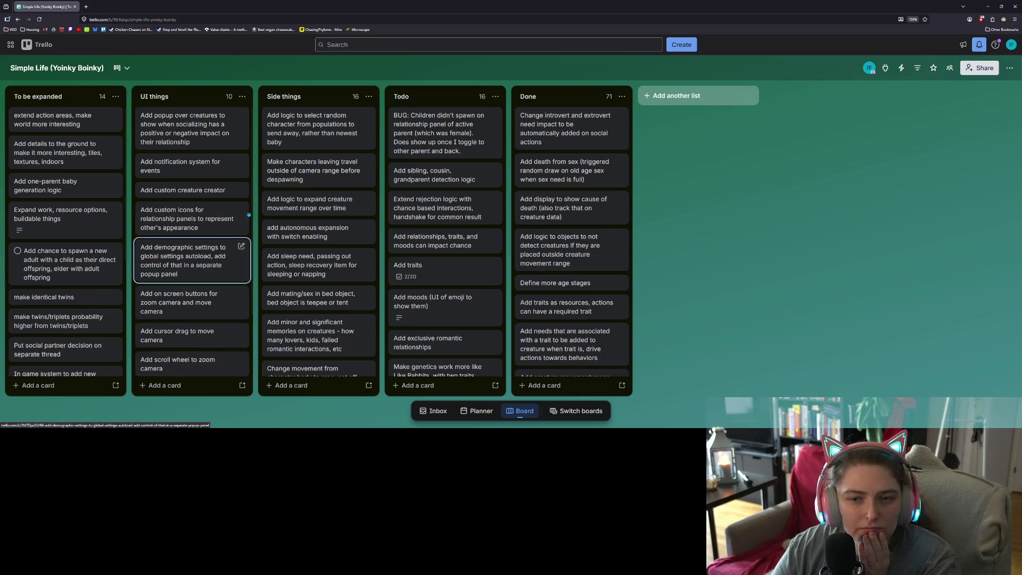
pyautogui.scroll(-2, 313, 257)
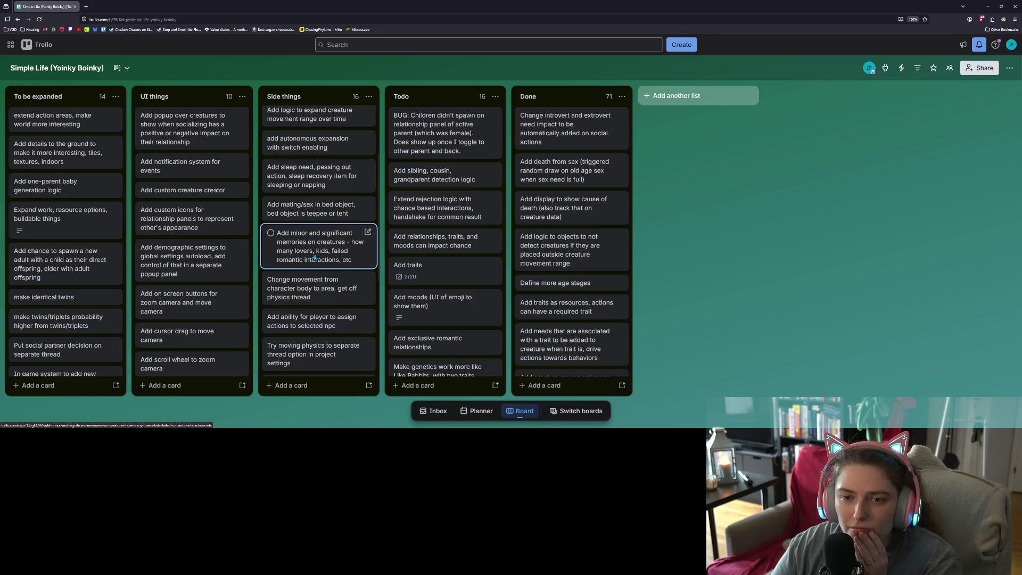
pyautogui.scroll(-2, 314, 257)
pyautogui.scroll(-2, 314, 257)
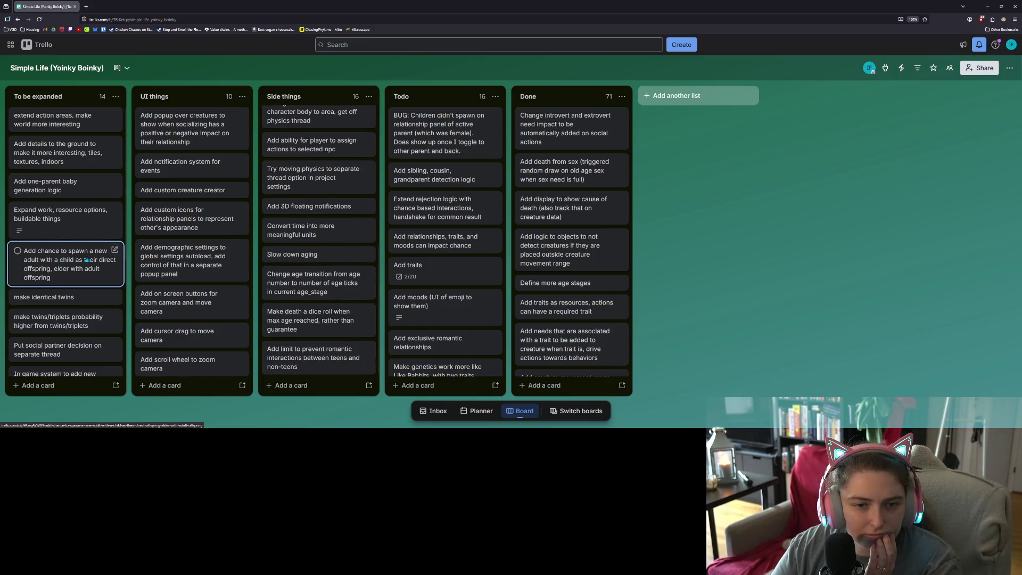
pyautogui.scroll(-3, 87, 259)
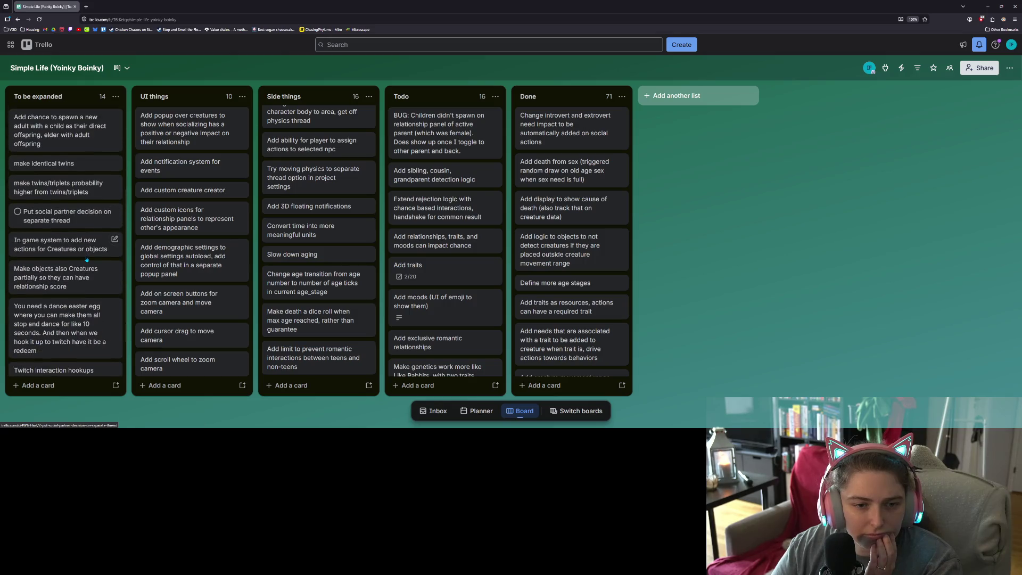
pyautogui.scroll(-1, 86, 259)
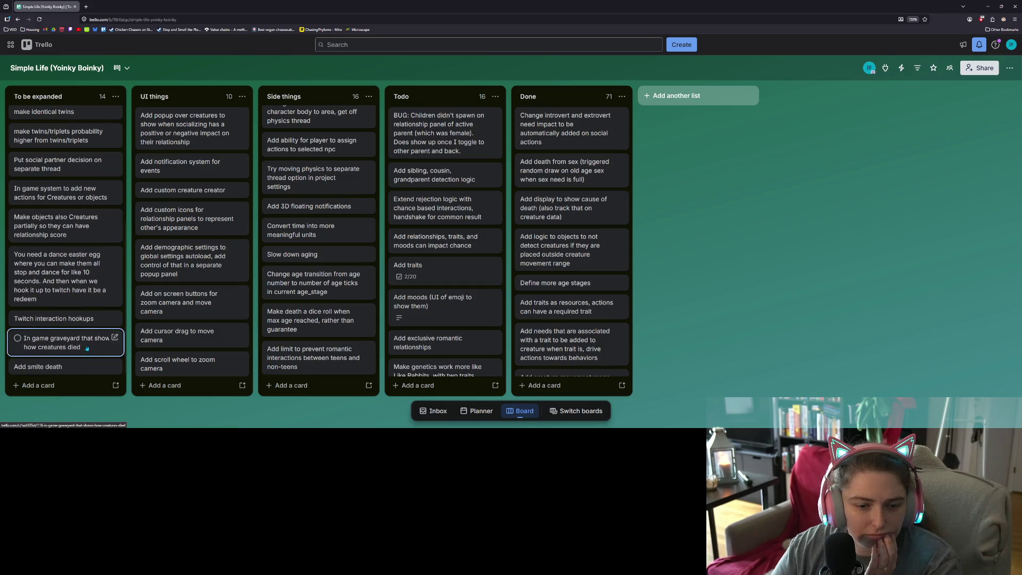
# Zoom the Trello board to 200% and minimize the browser
pyautogui.scroll(4, 69, 330)
pyautogui.scroll(4, 348, 306)
pyautogui.scroll(1, 351, 309)
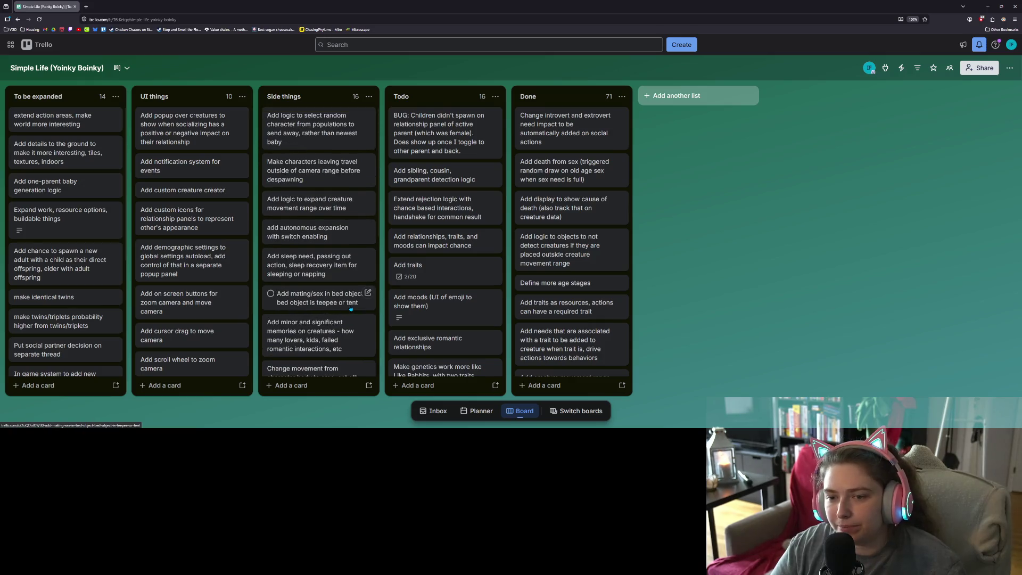
pyautogui.hotkey('ctrl', '+')
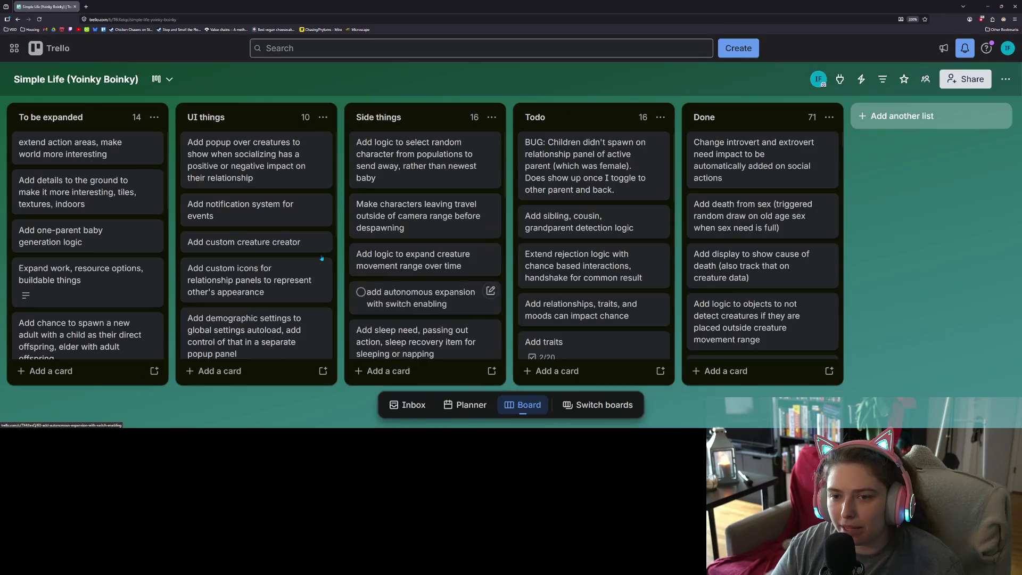
pyautogui.click(986, 5)
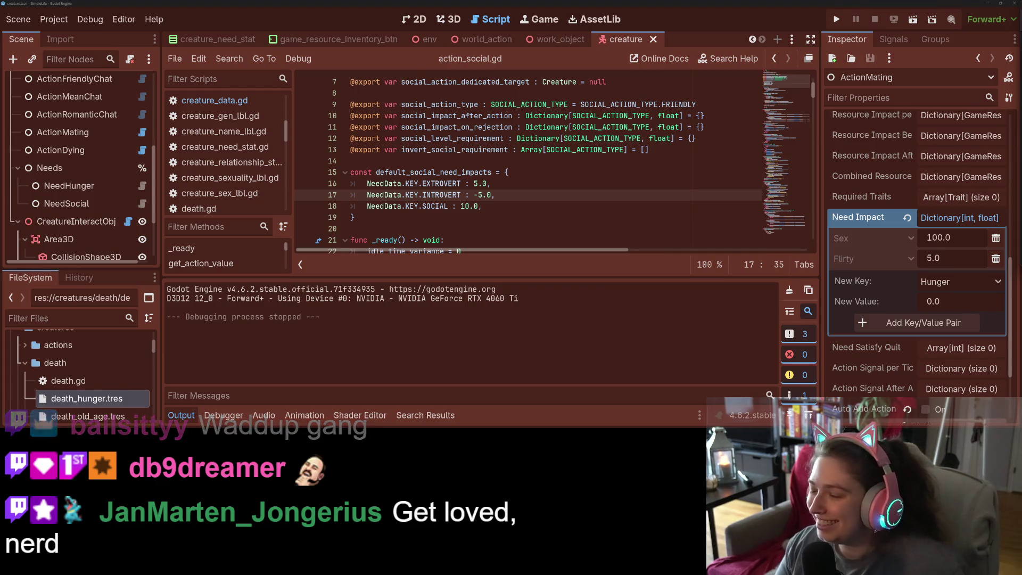
pyautogui.click(181, 415)
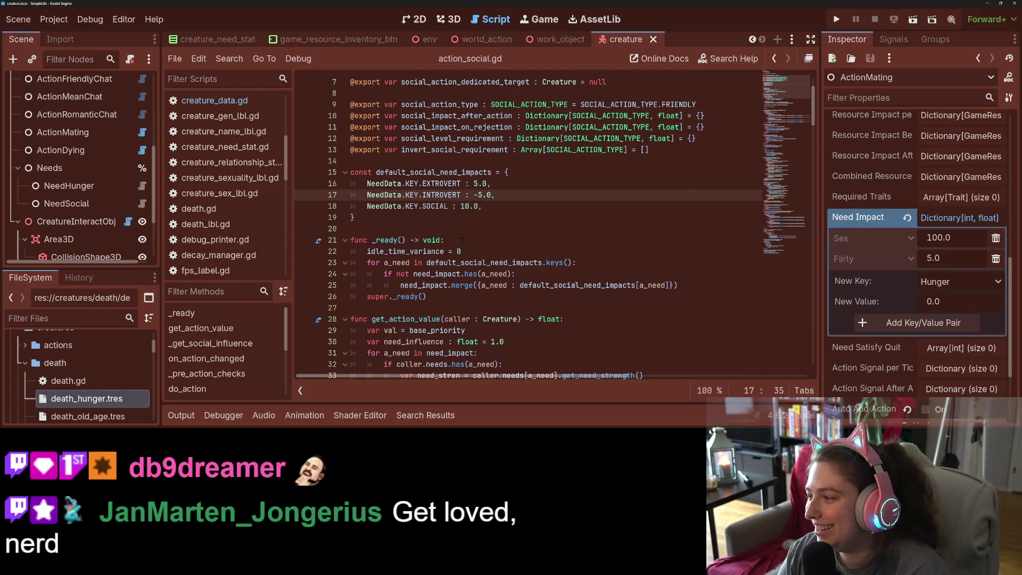
pyautogui.scroll(2, 459, 240)
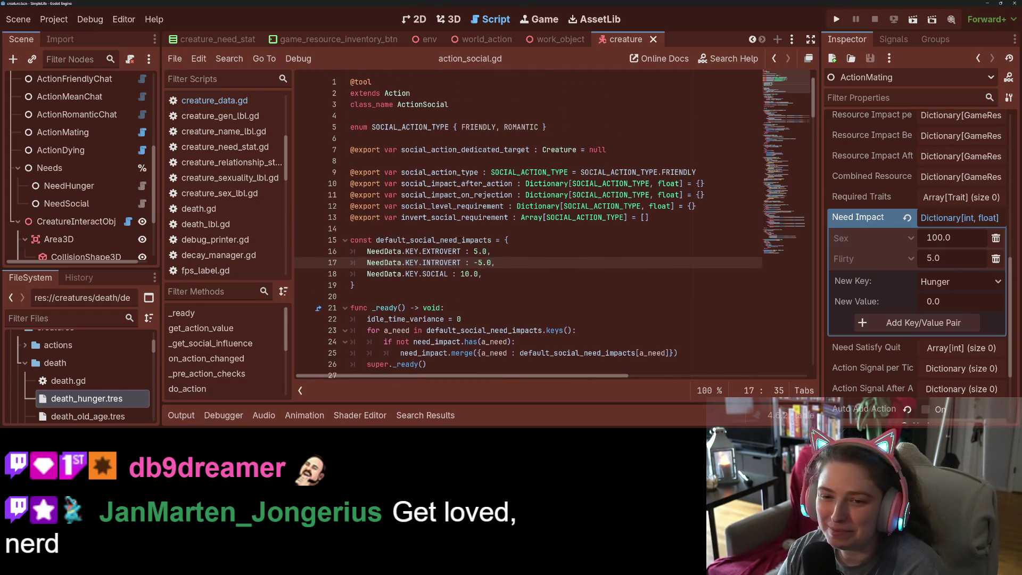
pyautogui.scroll(-3, 221, 228)
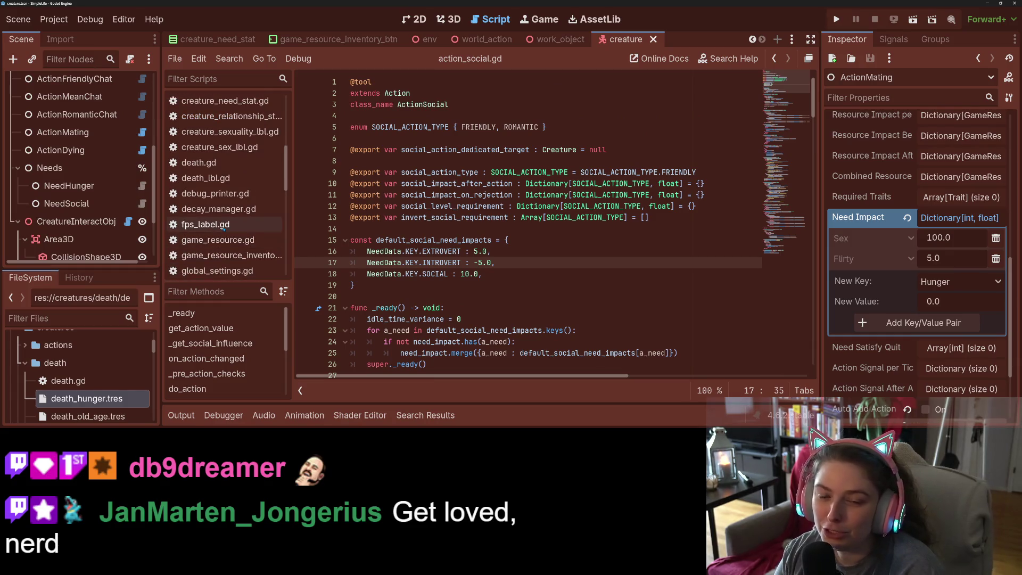
pyautogui.scroll(-10, 221, 228)
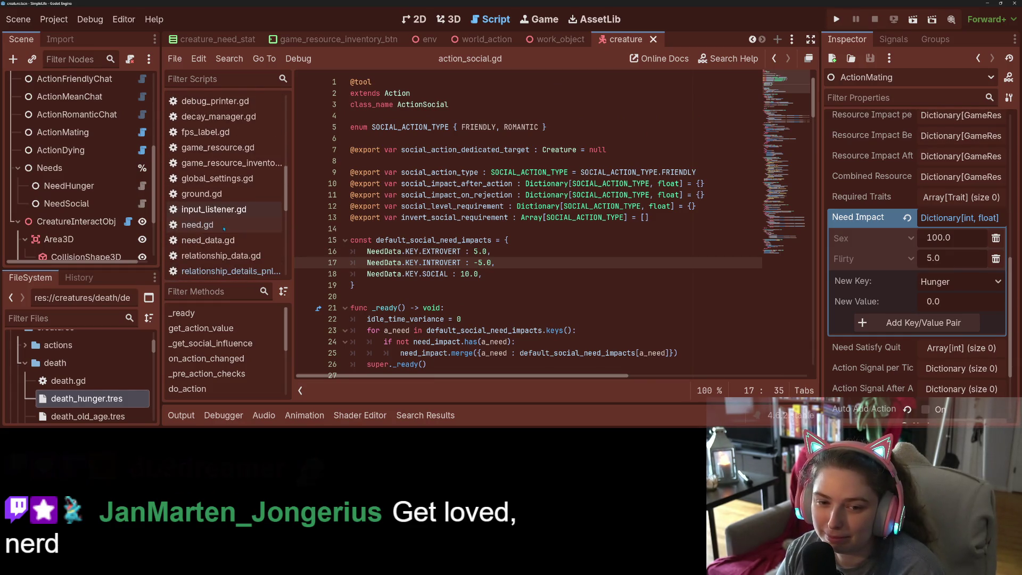
pyautogui.scroll(-11, 223, 228)
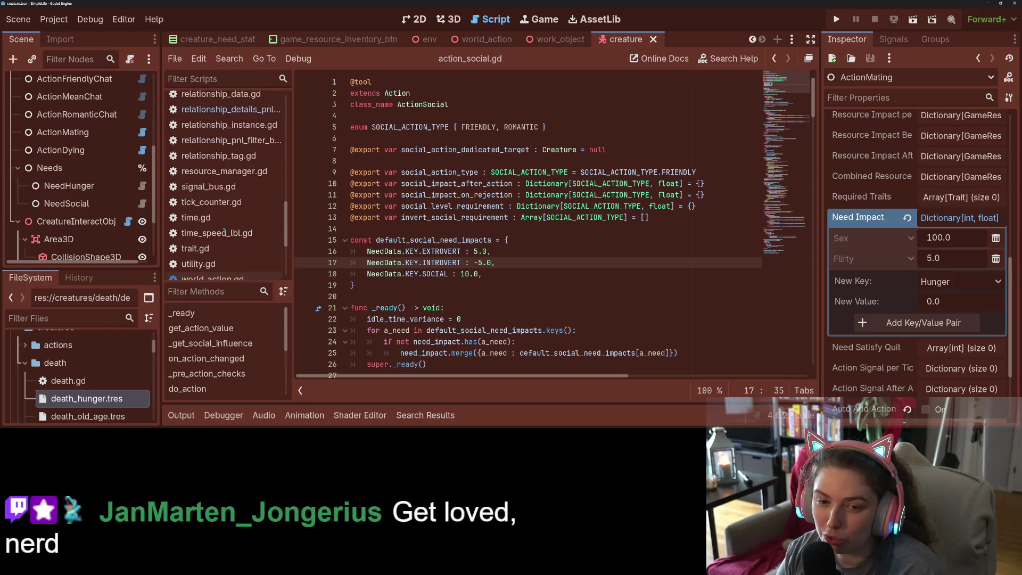
pyautogui.scroll(3, 224, 228)
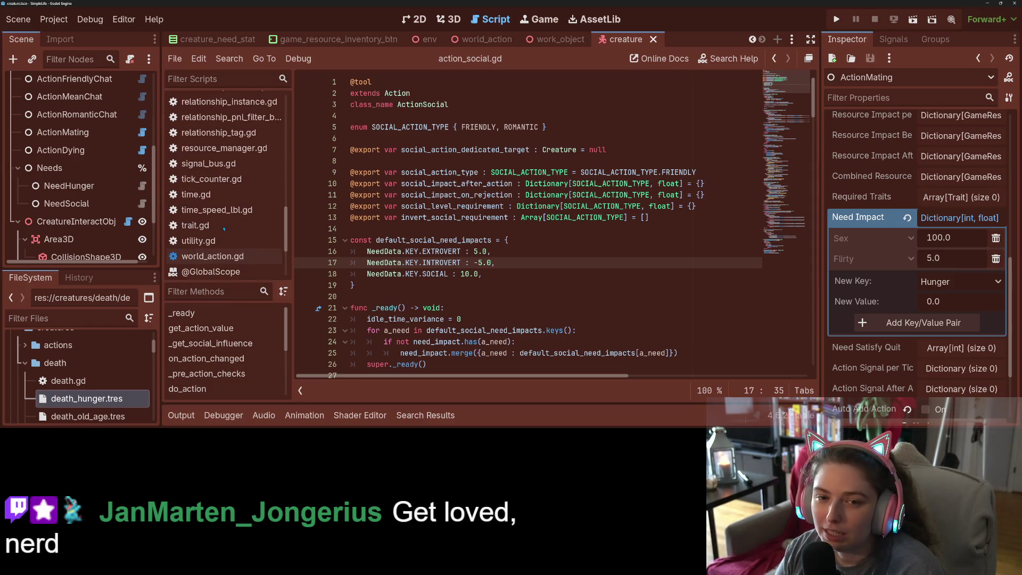
pyautogui.scroll(19, 224, 229)
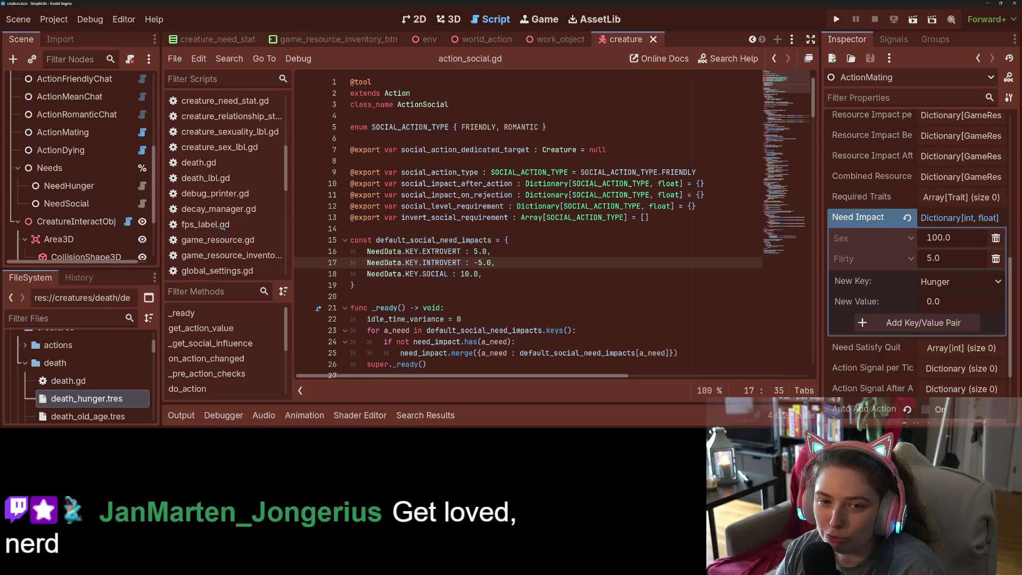
pyautogui.scroll(2, 239, 160)
pyautogui.click(246, 118)
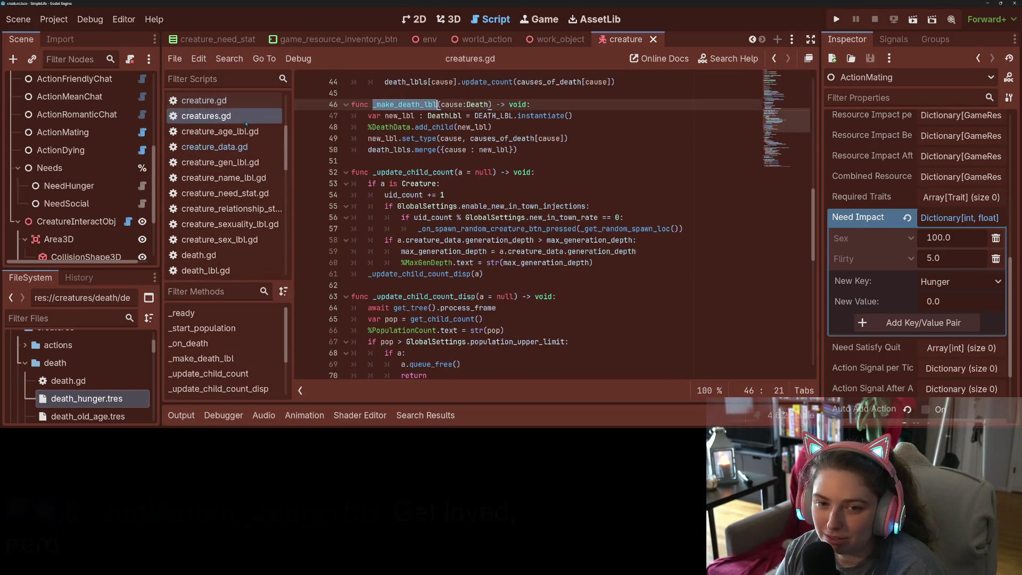
pyautogui.click(481, 251)
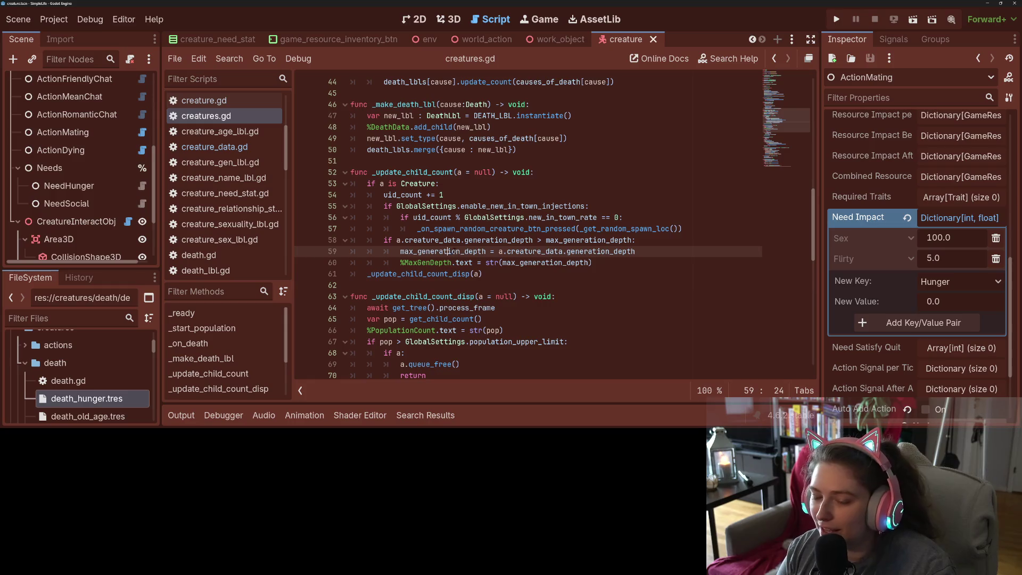
pyautogui.click(524, 286)
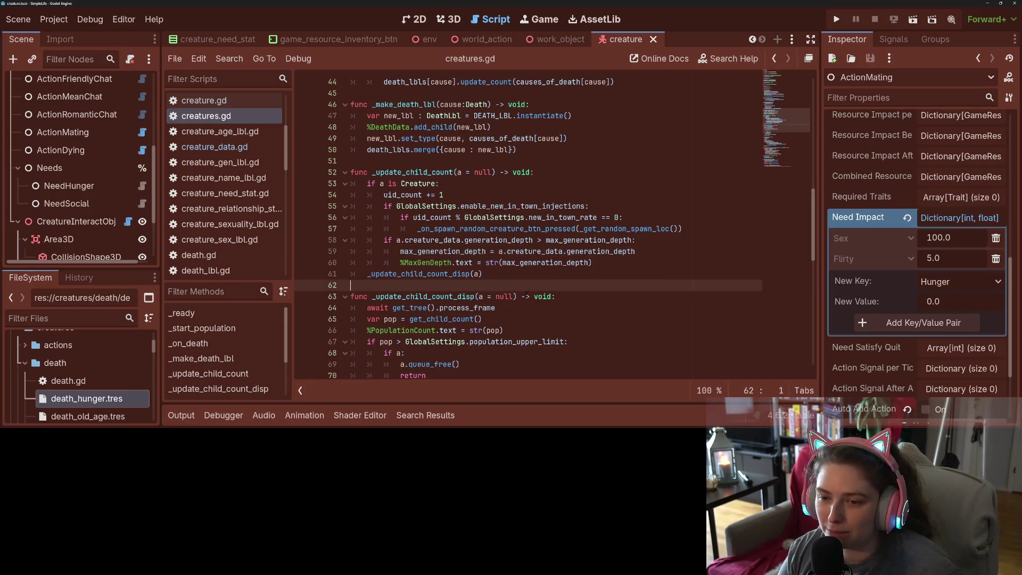
pyautogui.scroll(1, 524, 295)
pyautogui.scroll(5, 524, 295)
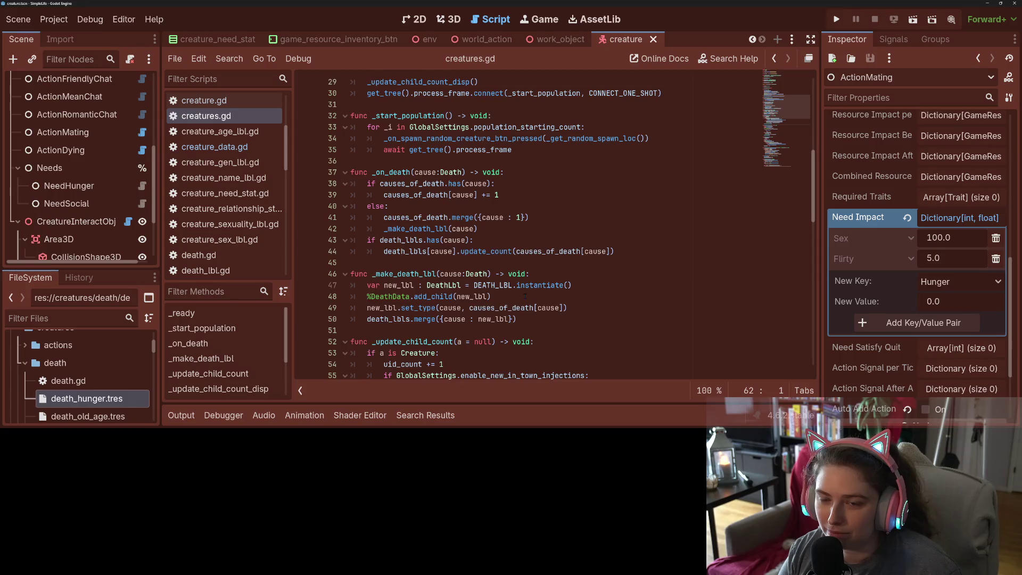
pyautogui.scroll(8, 524, 296)
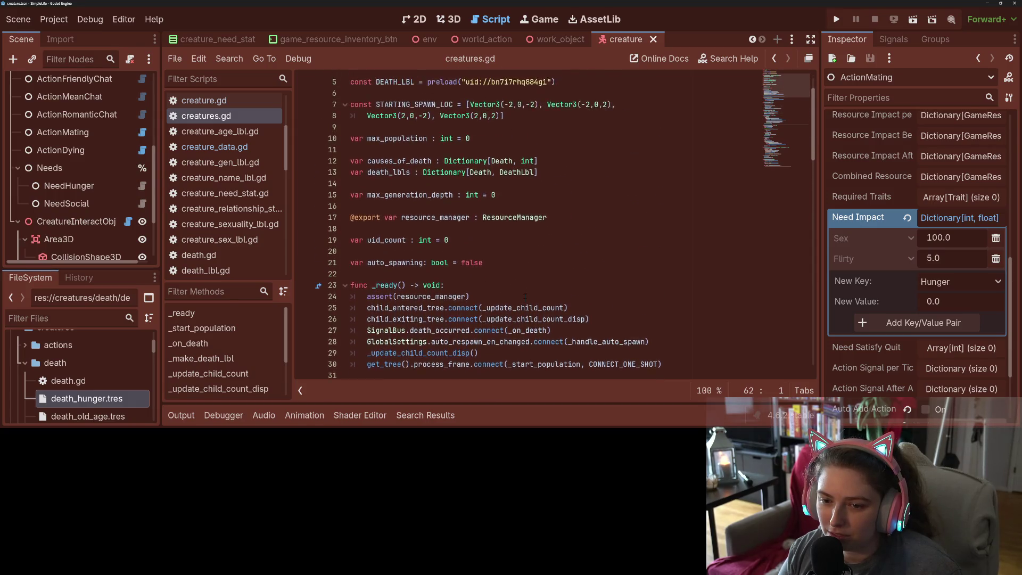
pyautogui.scroll(2, 524, 295)
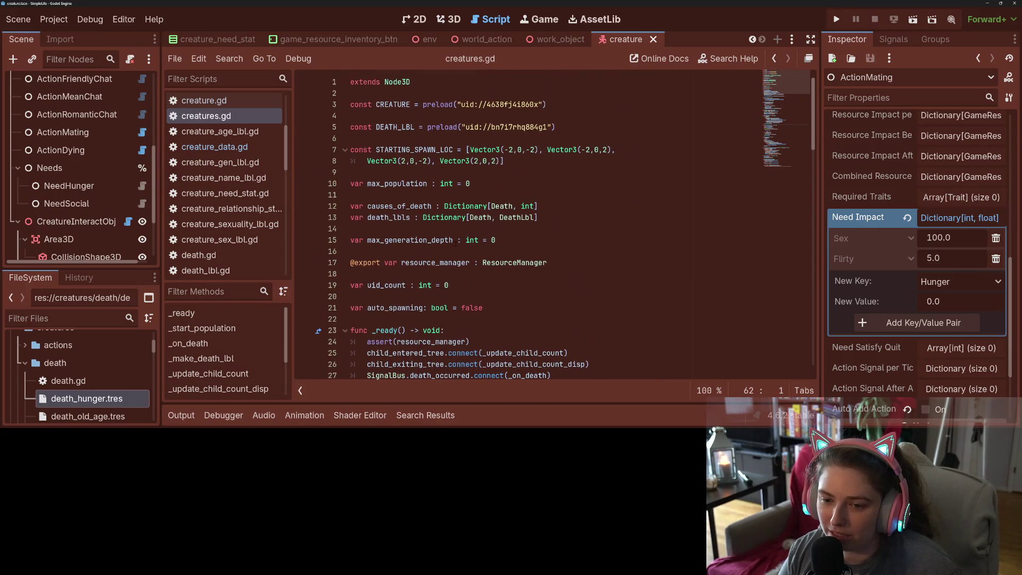
pyautogui.scroll(-1, 467, 260)
pyautogui.scroll(-1, 468, 261)
pyautogui.scroll(1, 425, 197)
pyautogui.click(380, 206)
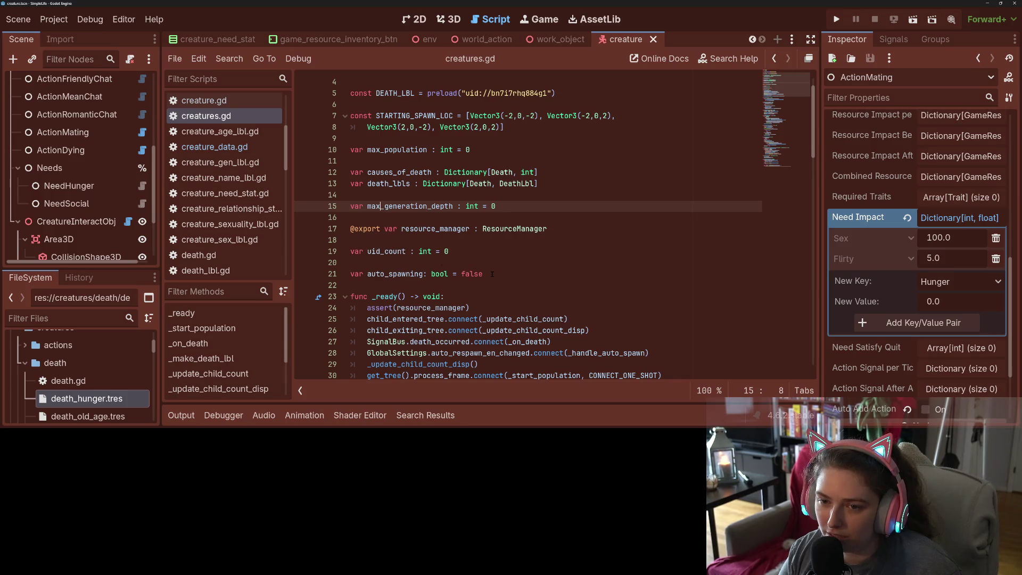
pyautogui.click(410, 158)
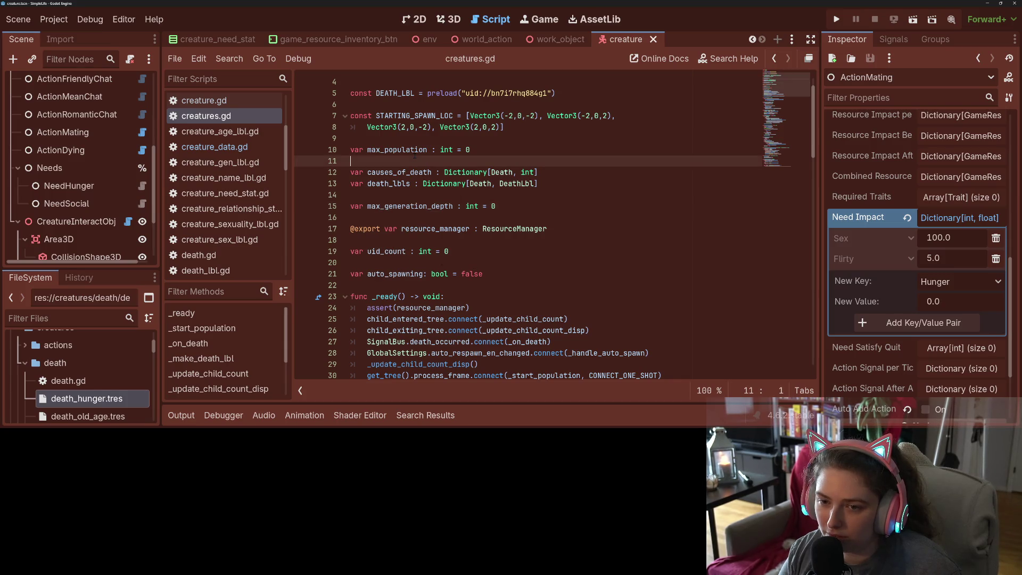
pyautogui.doubleClick(397, 150)
pyautogui.scroll(-1, 446, 258)
pyautogui.scroll(-15, 446, 258)
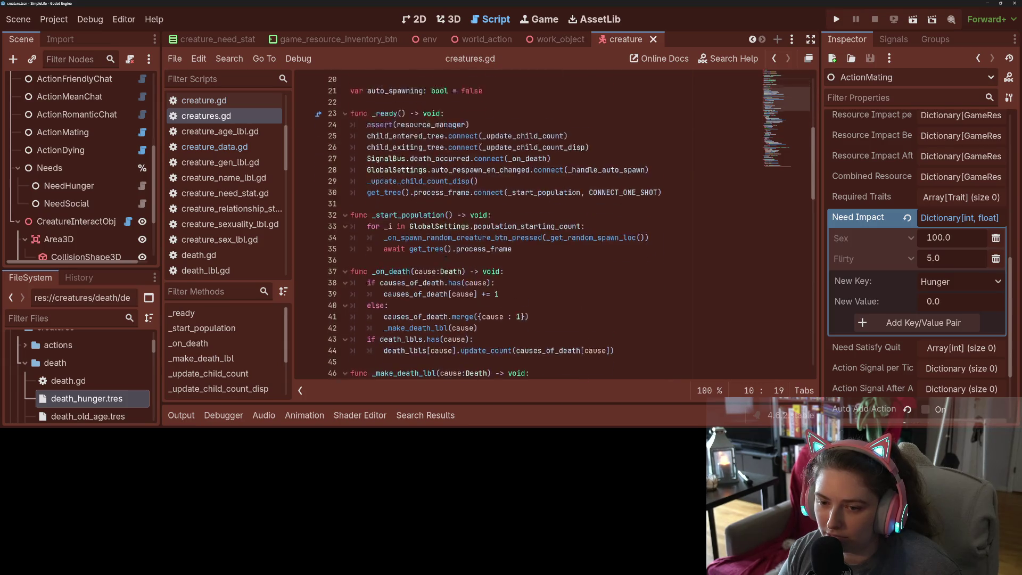
pyautogui.scroll(-1, 446, 259)
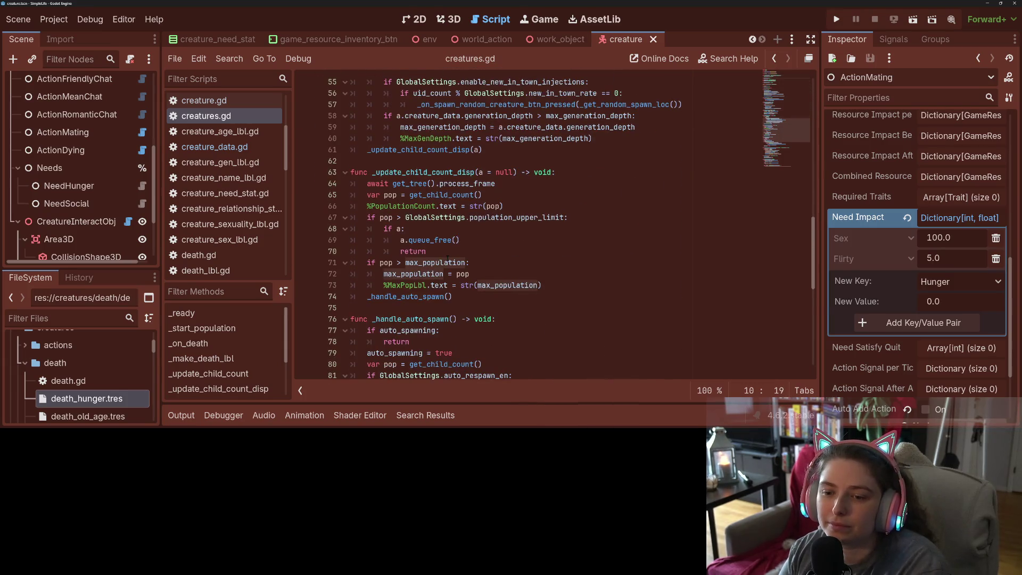
pyautogui.click(516, 275)
pyautogui.press('Down')
pyautogui.press('End')
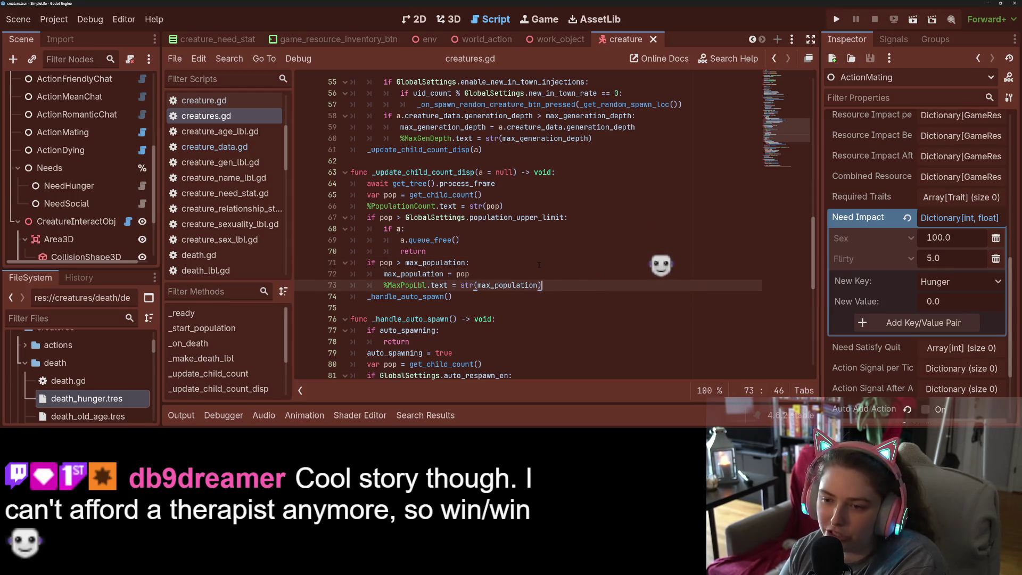
pyautogui.click(447, 217)
pyautogui.doubleClick(448, 218)
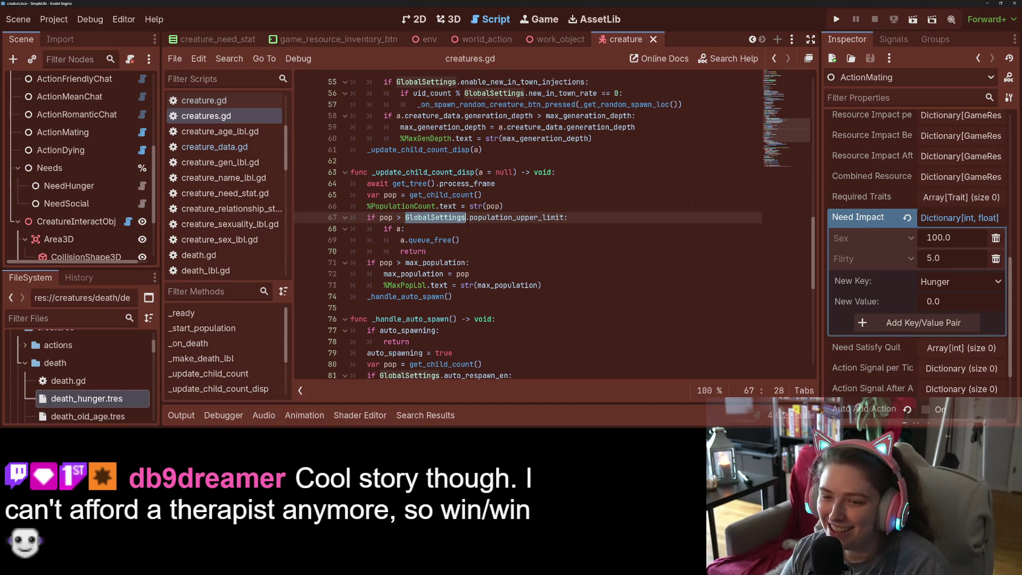
pyautogui.click(467, 224)
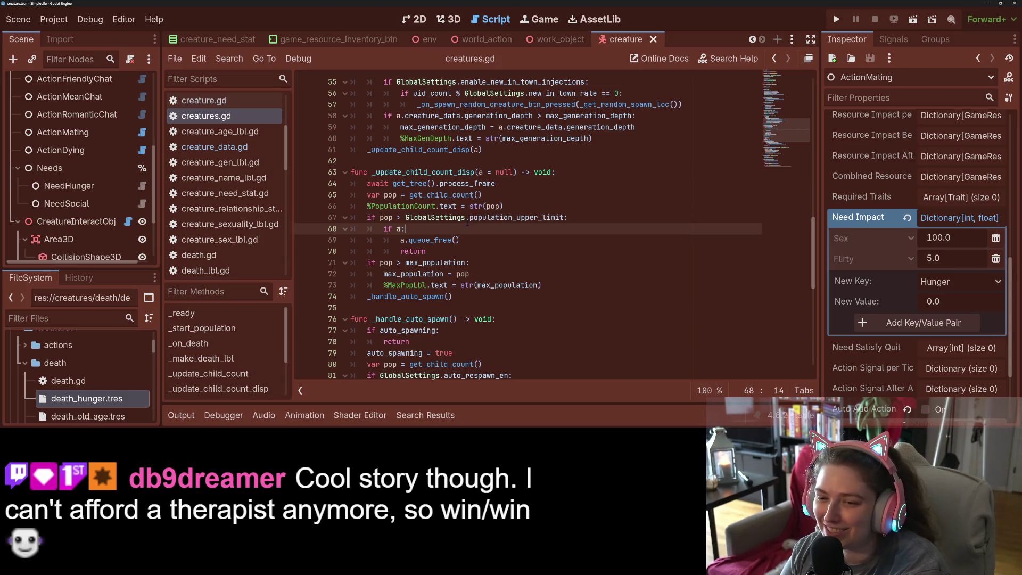
pyautogui.click(468, 217)
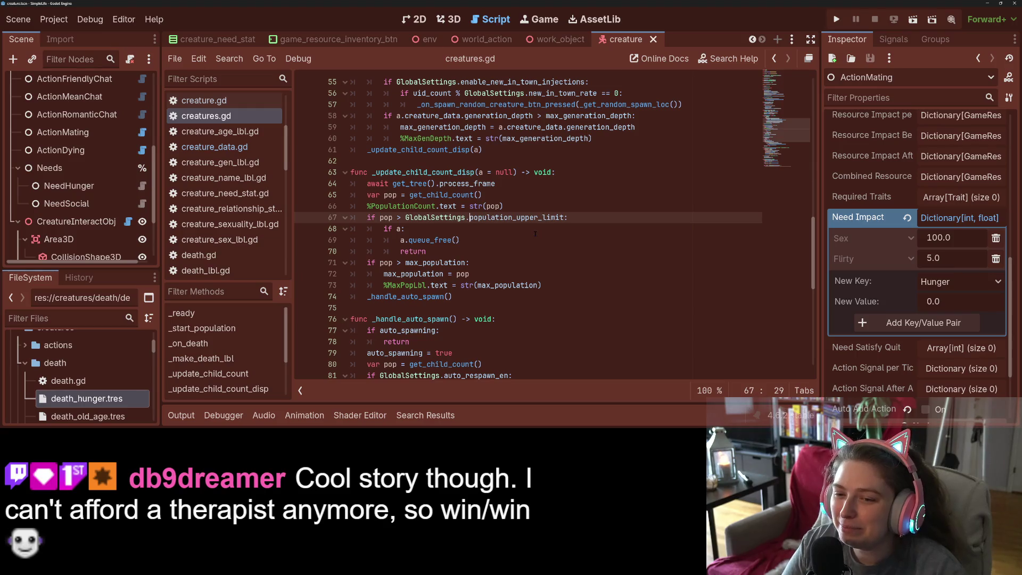
pyautogui.click(587, 216)
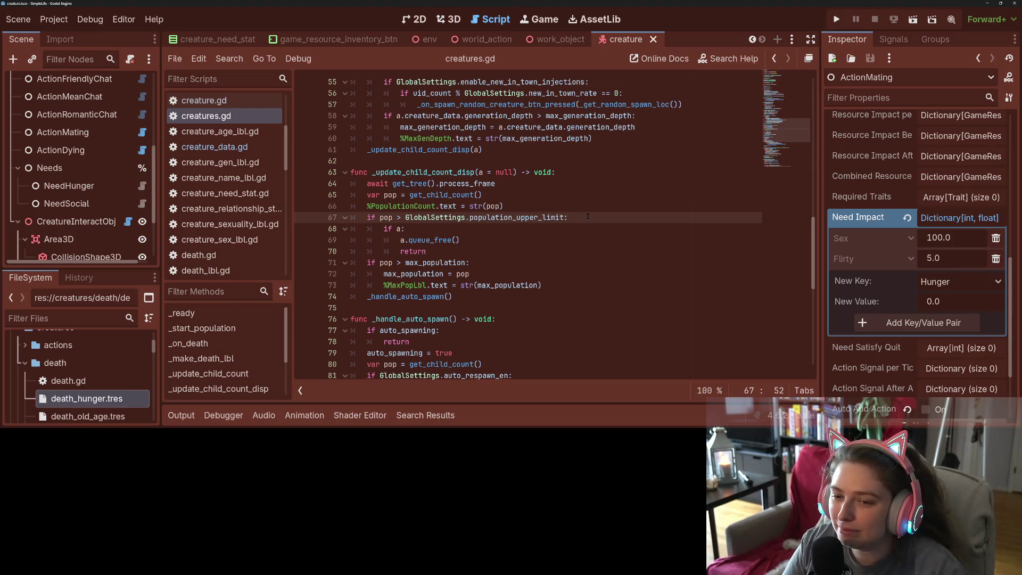
# Add a _handle_population_reduction() call under the population limit check
pyautogui.press('Return')
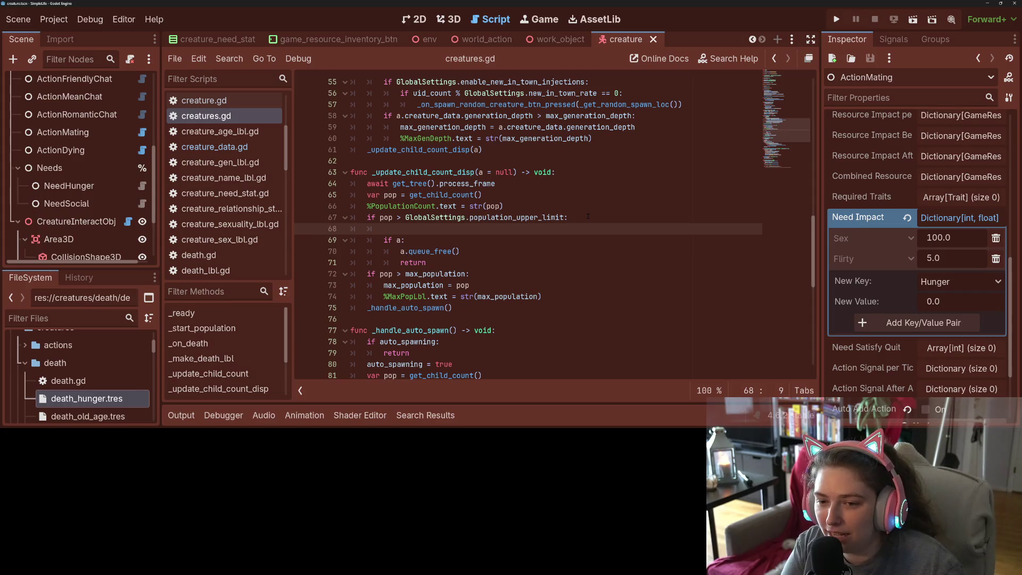
pyautogui.write('_handle')
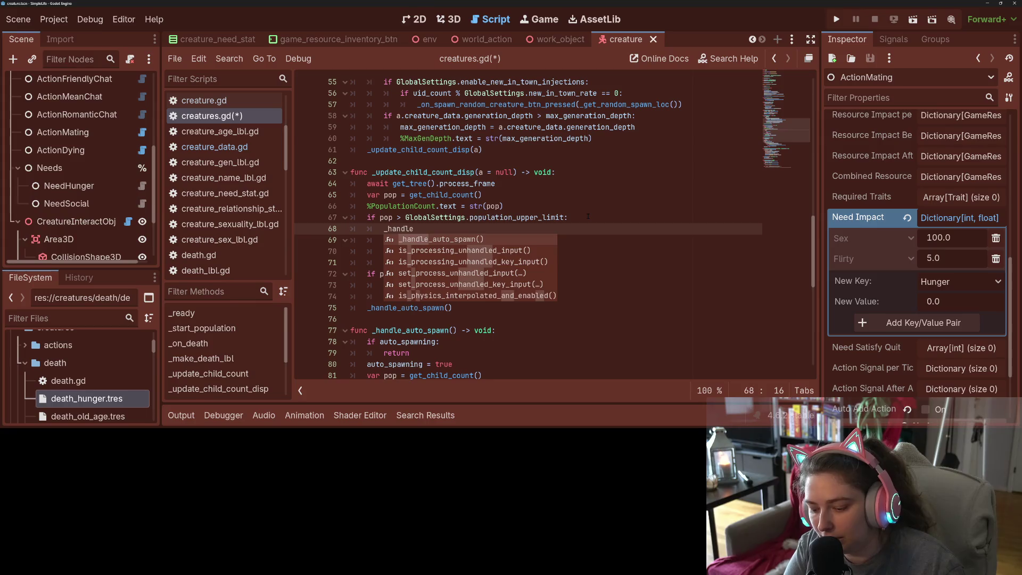
pyautogui.write('_population')
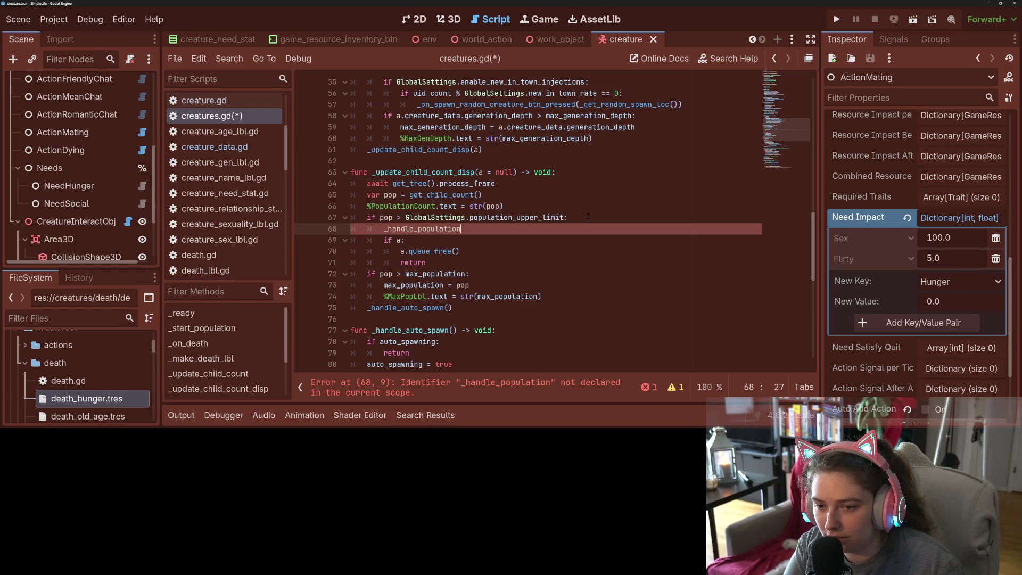
pyautogui.write('()')
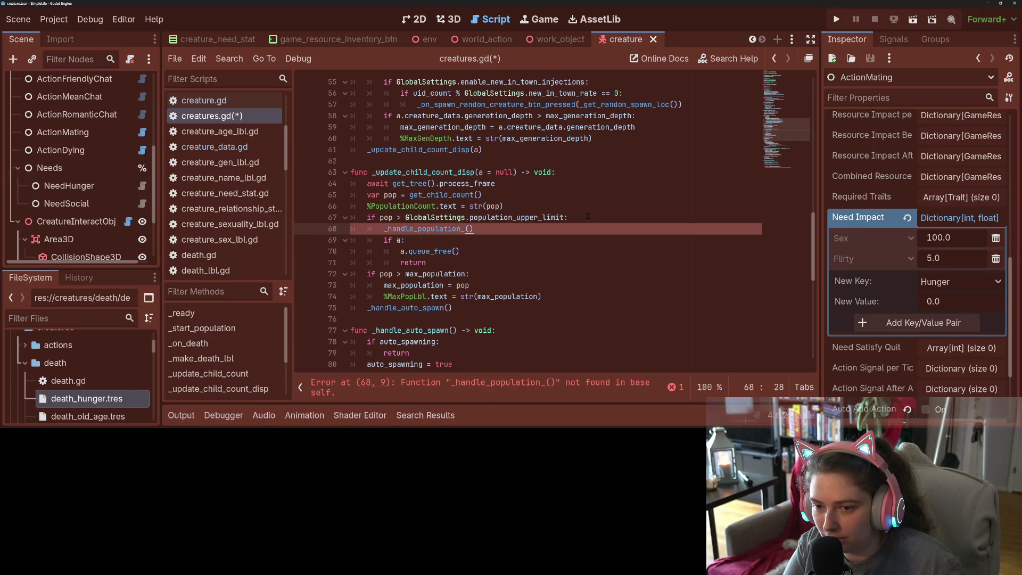
pyautogui.write('eduction')
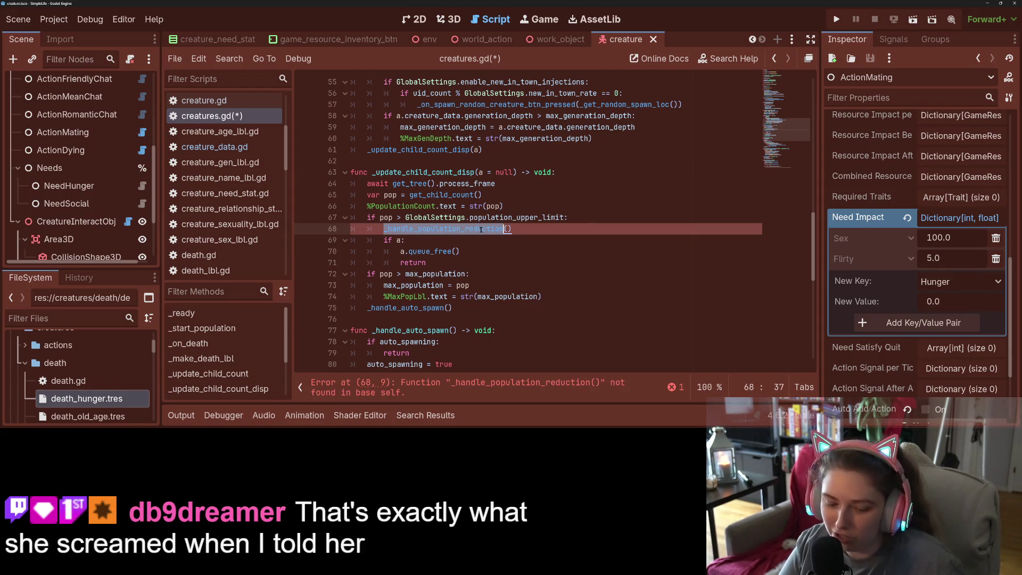
# Define a new _handle_population_reduction() -> void function with a pass body
pyautogui.click(442, 319)
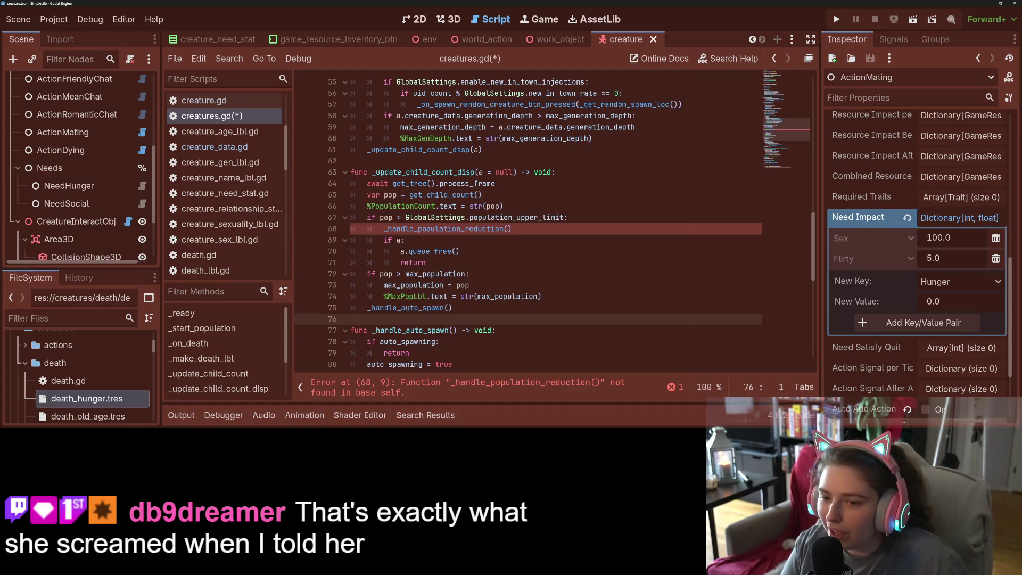
pyautogui.press('Return')
pyautogui.write('nc')
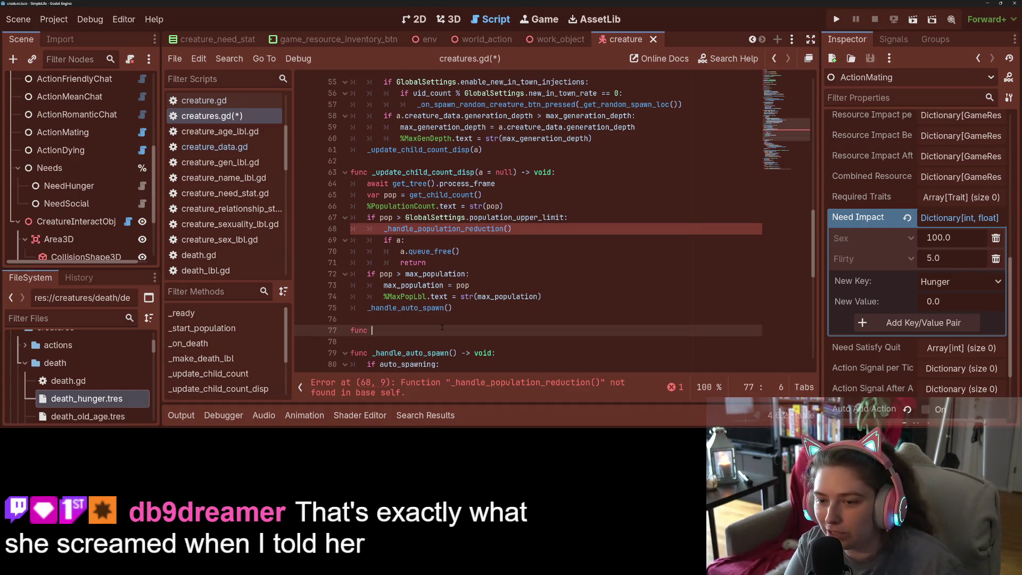
pyautogui.write('_handle_population_reduction')
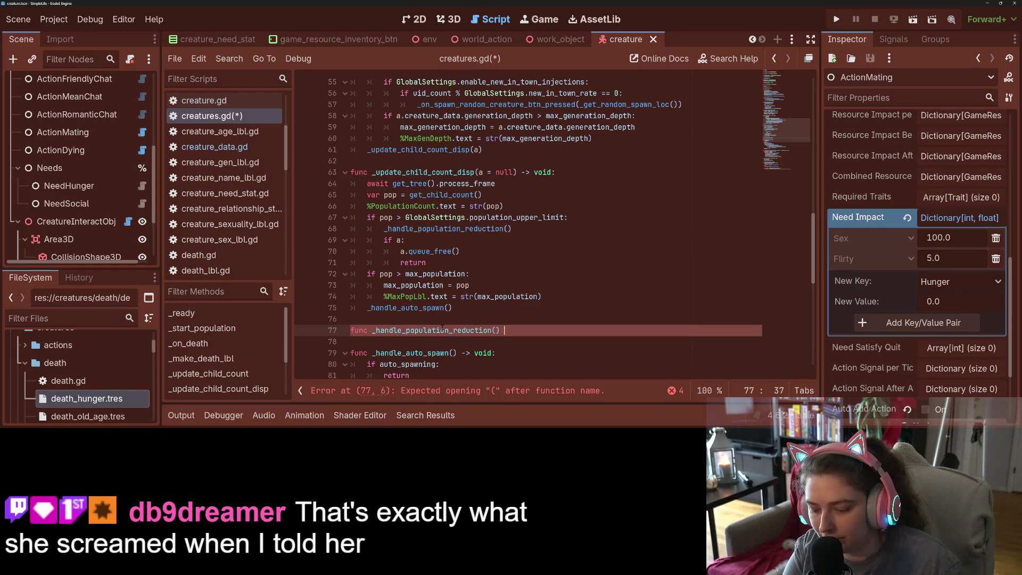
pyautogui.write('-> void:')
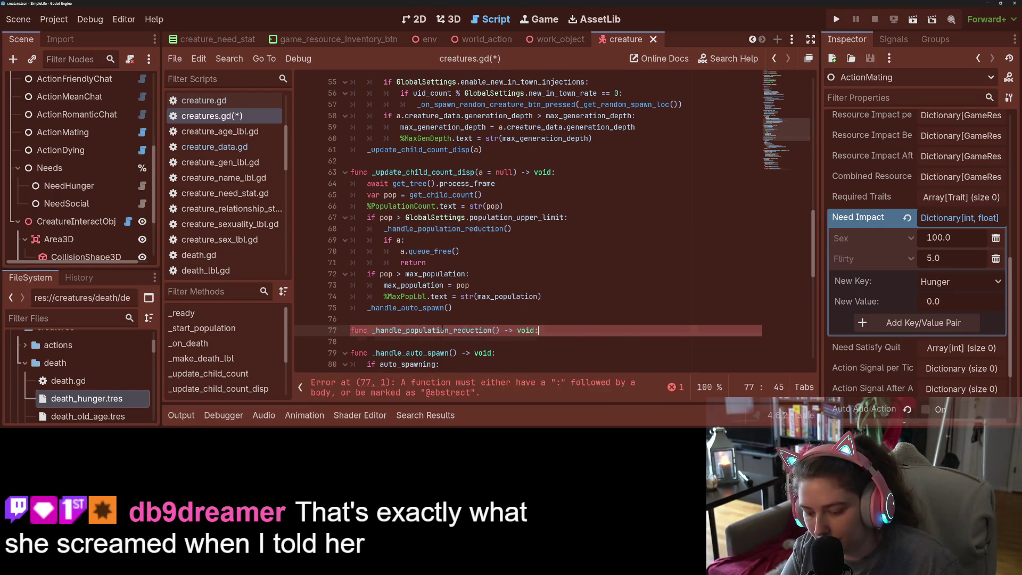
pyautogui.press('Return')
pyautogui.write('pa')
# Delete the old if a / queue_free block, save, and rename parameter a to _a
pyautogui.moveTo(434, 261); pyautogui.dragTo(383, 240)
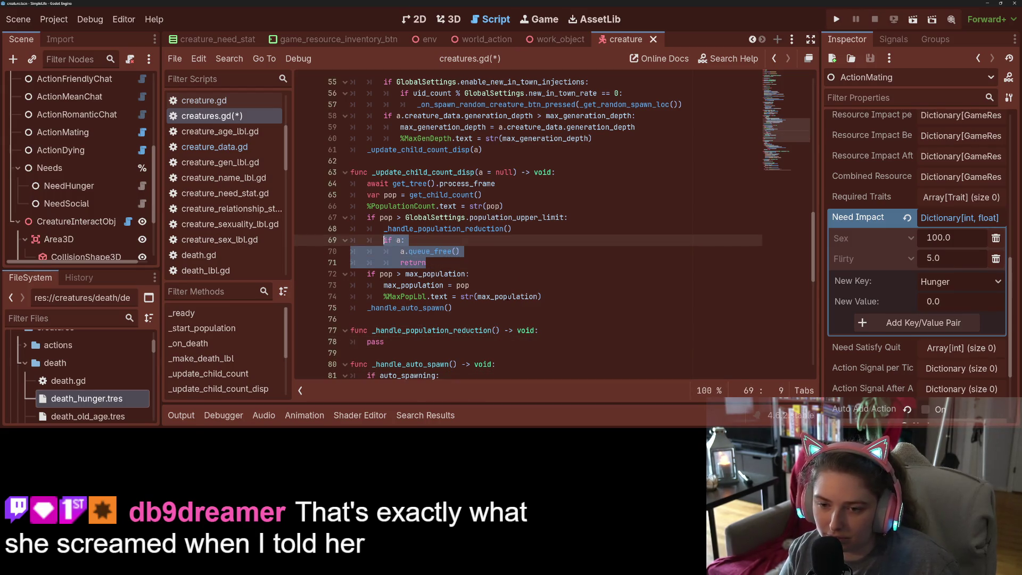
pyautogui.press('BackSpace')
pyautogui.press('BackSpace')
pyautogui.press('BackSpace')
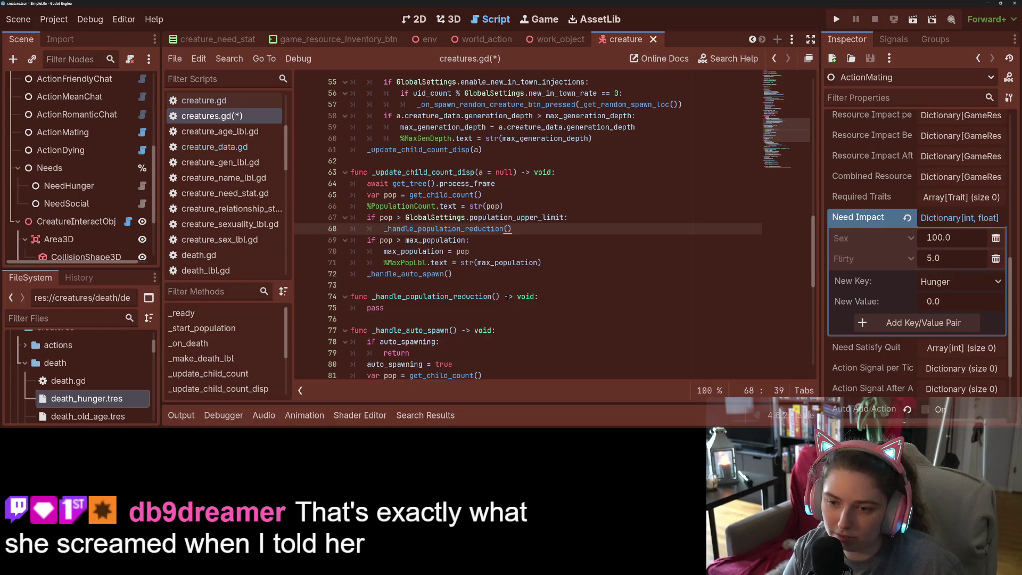
pyautogui.hotkey('ctrl', 's')
pyautogui.doubleClick(505, 308)
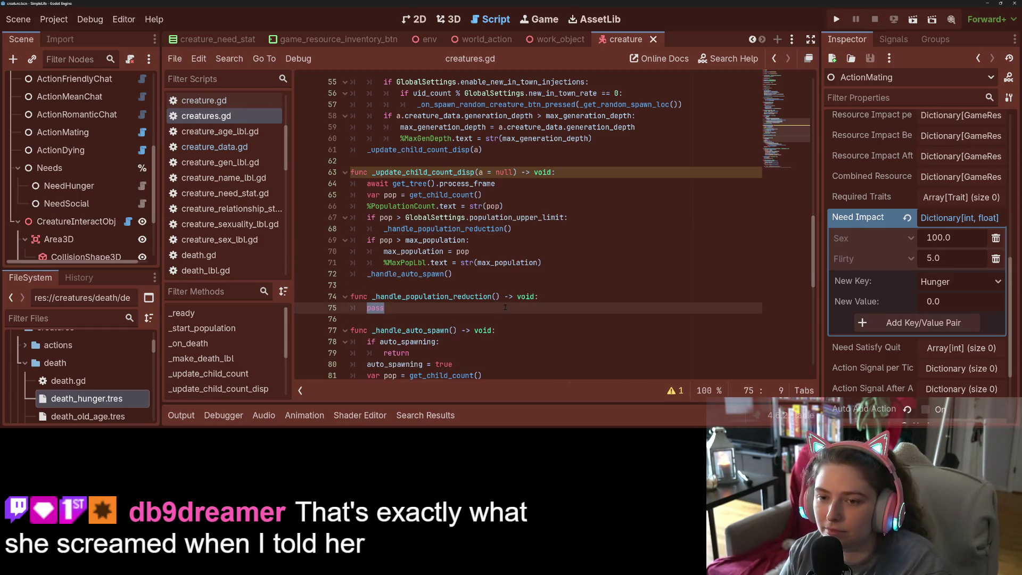
pyautogui.click(481, 172)
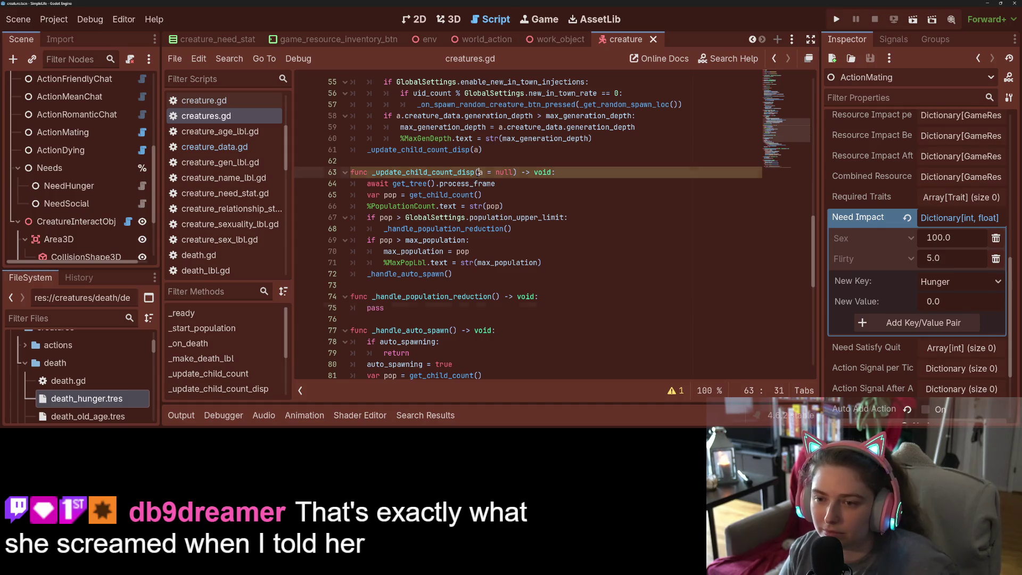
pyautogui.write('_')
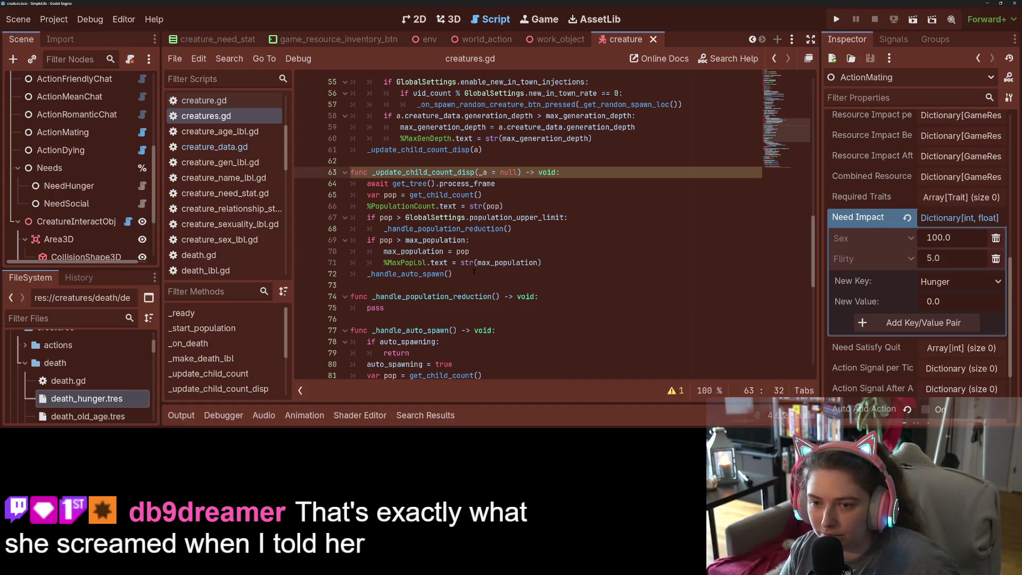
pyautogui.click(451, 307)
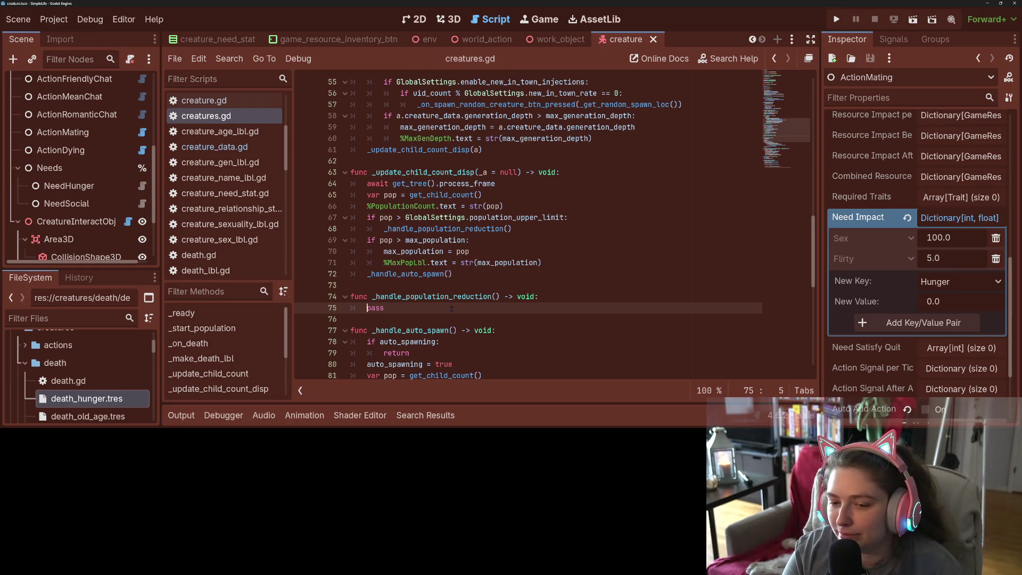
# Add a target_count variable above pass, set to get_child_count() minus
pyautogui.press('Return')
pyautogui.press('Up')
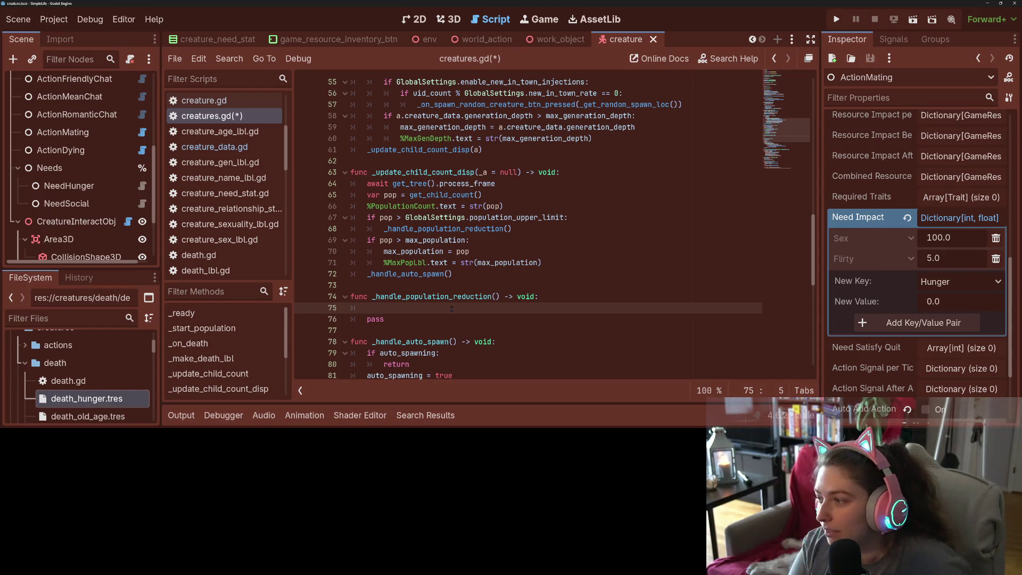
pyautogui.write('var ')
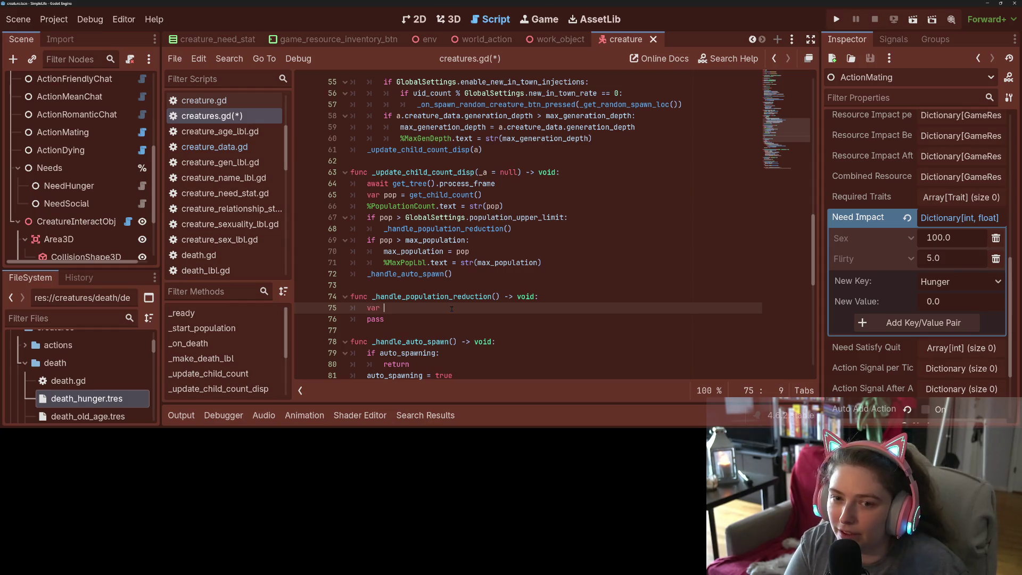
pyautogui.write('popu')
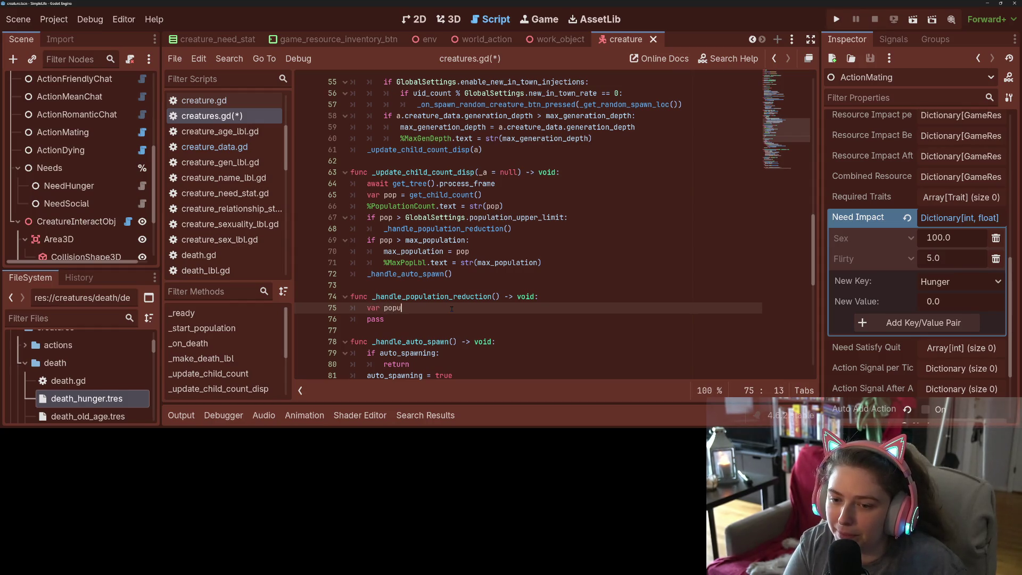
pyautogui.press('BackSpace')
pyautogui.press('BackSpace')
pyautogui.press('BackSpace')
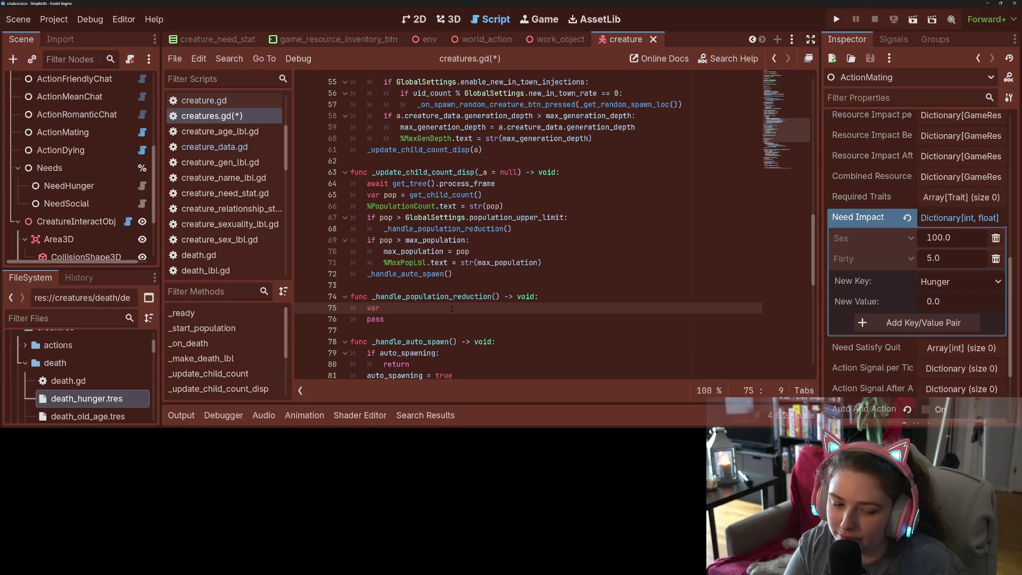
pyautogui.write('target_c')
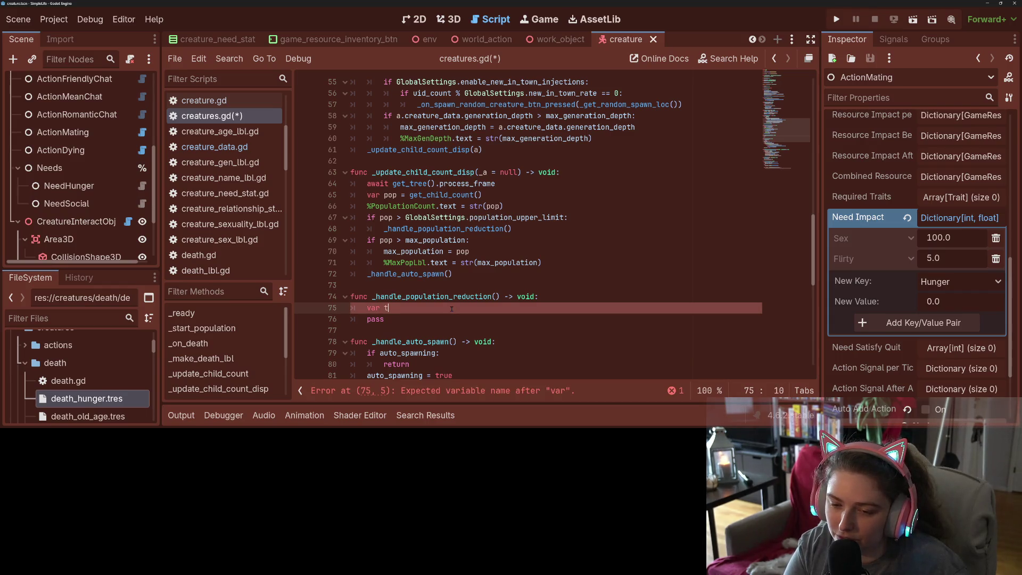
pyautogui.write('ount = ')
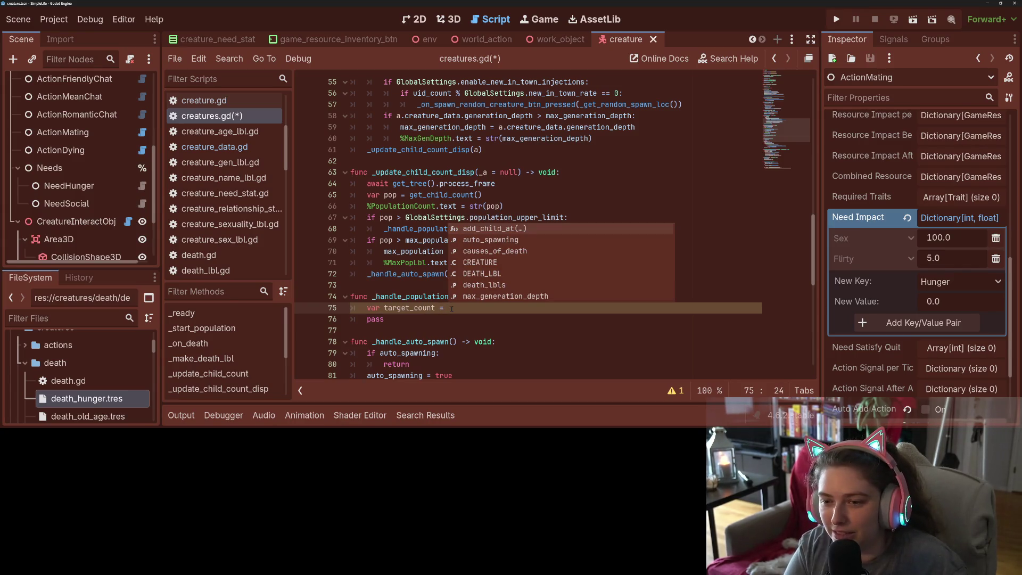
pyautogui.write('get')
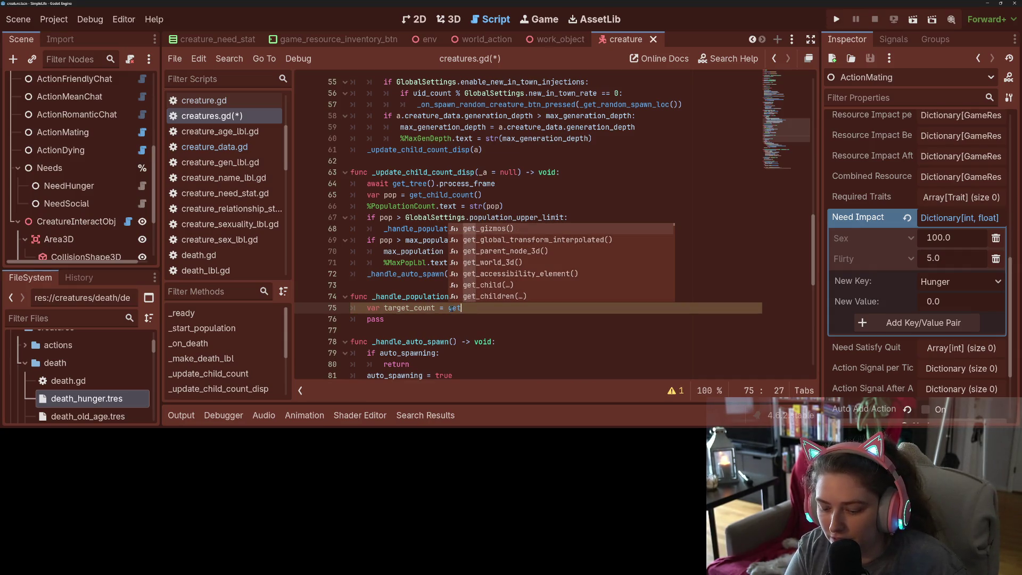
pyautogui.write('_ch')
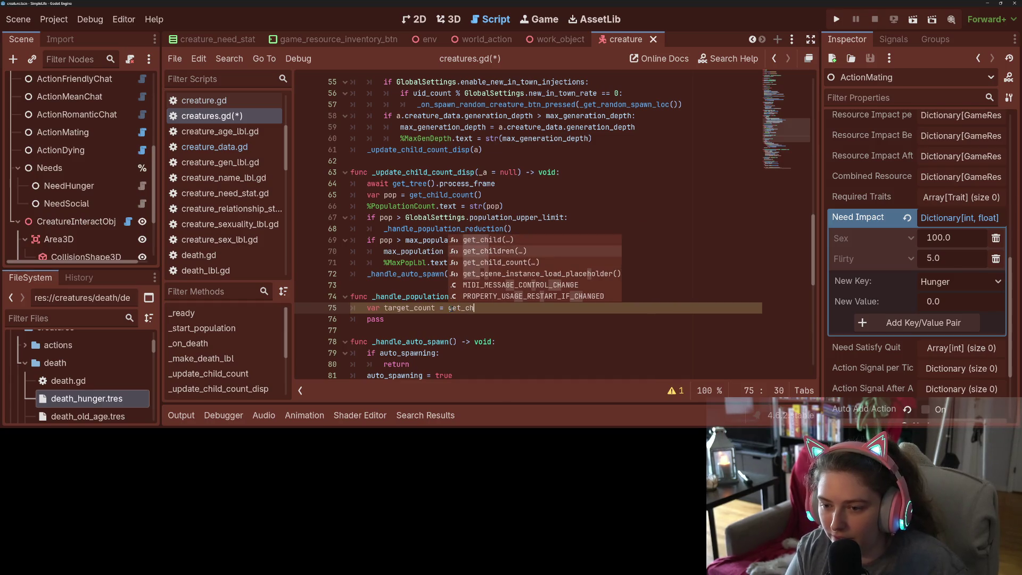
pyautogui.press('Down')
pyautogui.press('Down')
pyautogui.press('Return')
pyautogui.write('-')
# Paste GlobalSettings.population_upper_limit from line 67 after the minus on line 75
pyautogui.moveTo(404, 217); pyautogui.dragTo(568, 217)
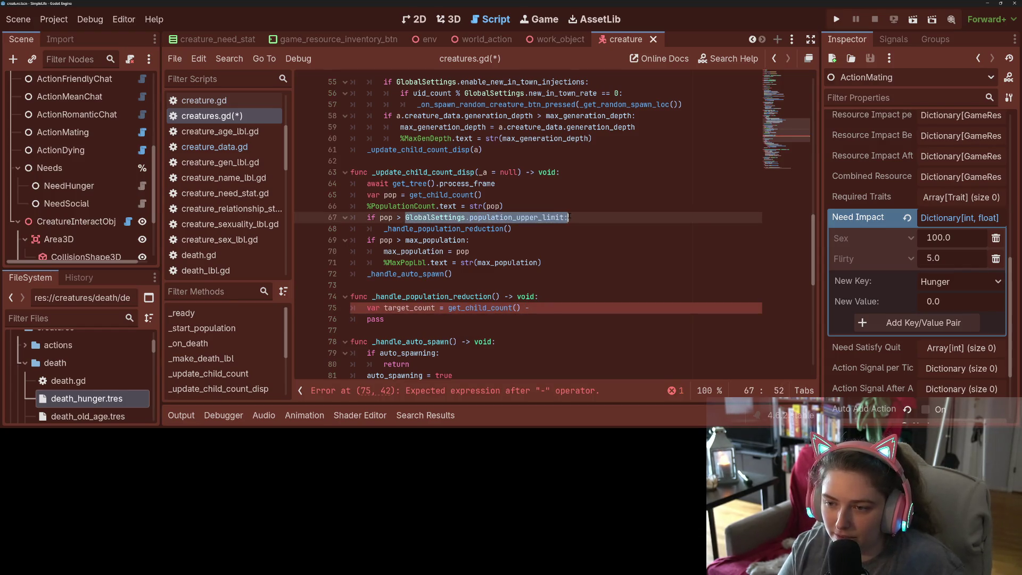
pyautogui.hotkey('ctrl', 'c')
pyautogui.click(557, 307)
pyautogui.hotkey('ctrl', 'v')
pyautogui.press('BackSpace')
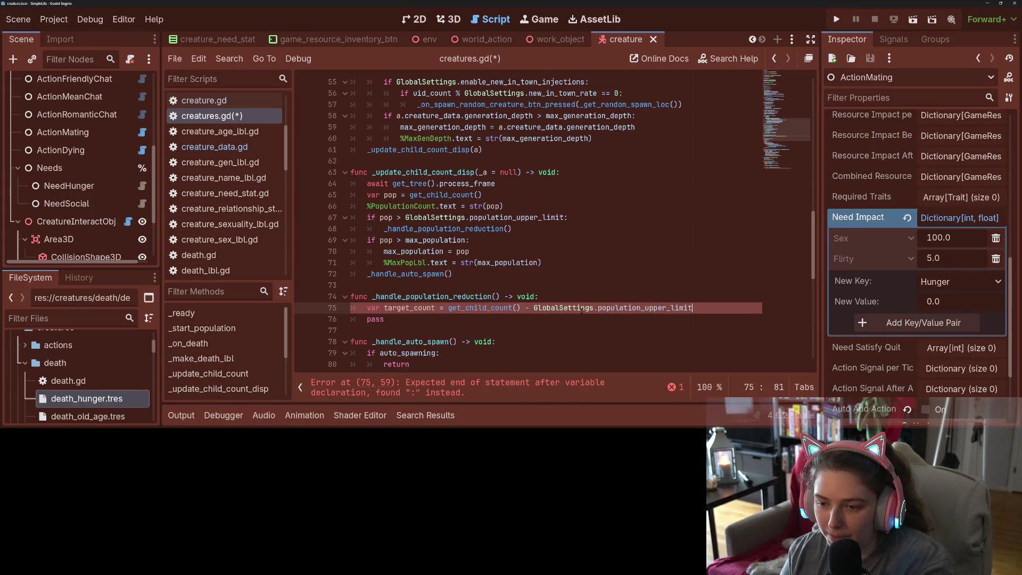
pyautogui.doubleClick(432, 296)
pyautogui.click(433, 296)
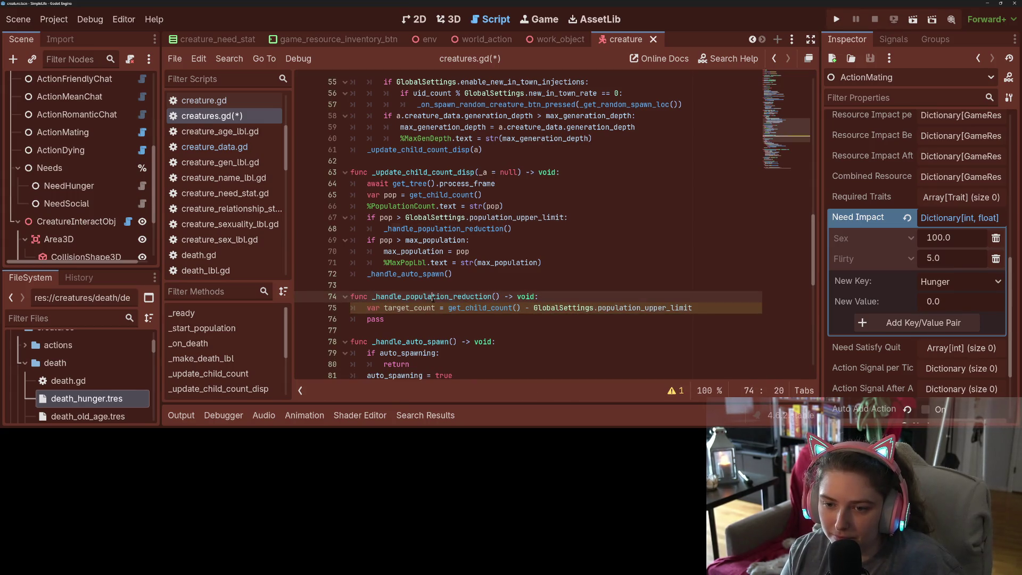
pyautogui.moveTo(371, 296); pyautogui.dragTo(500, 296)
pyautogui.click(495, 296)
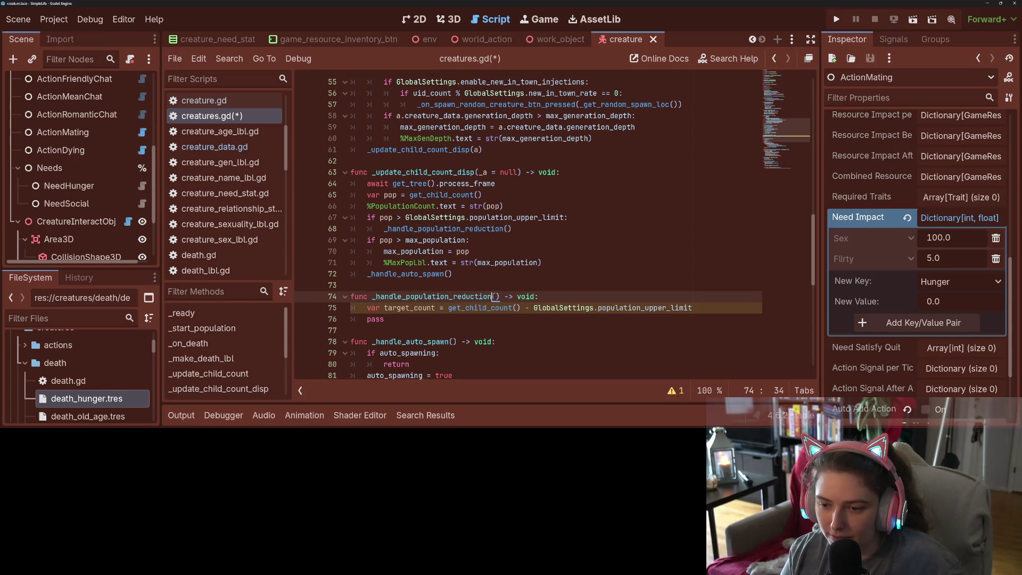
# Add a pop:int parameter and compute target_count from pop instead of get_child_count()
pyautogui.write('pop:in')
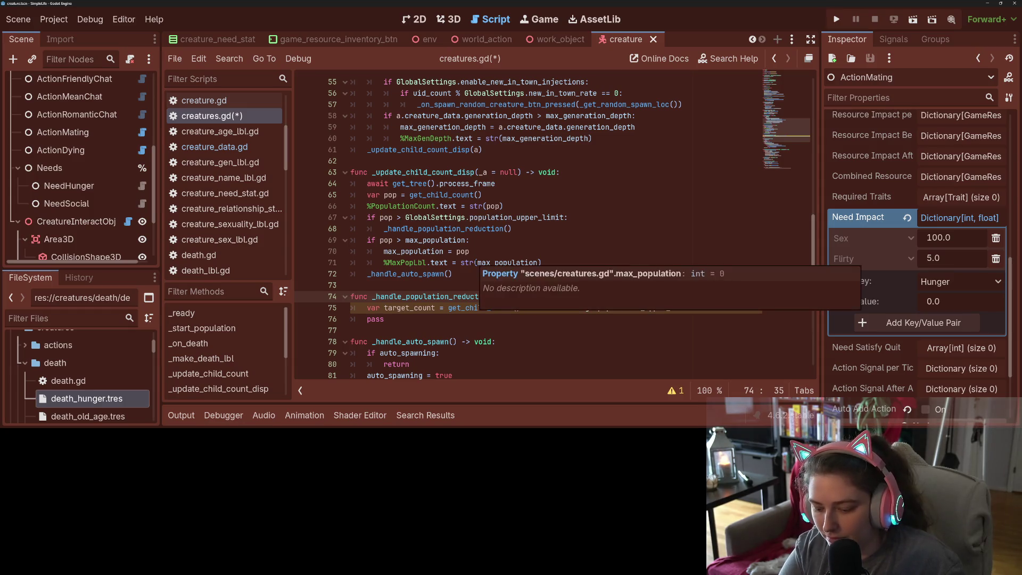
pyautogui.write('t')
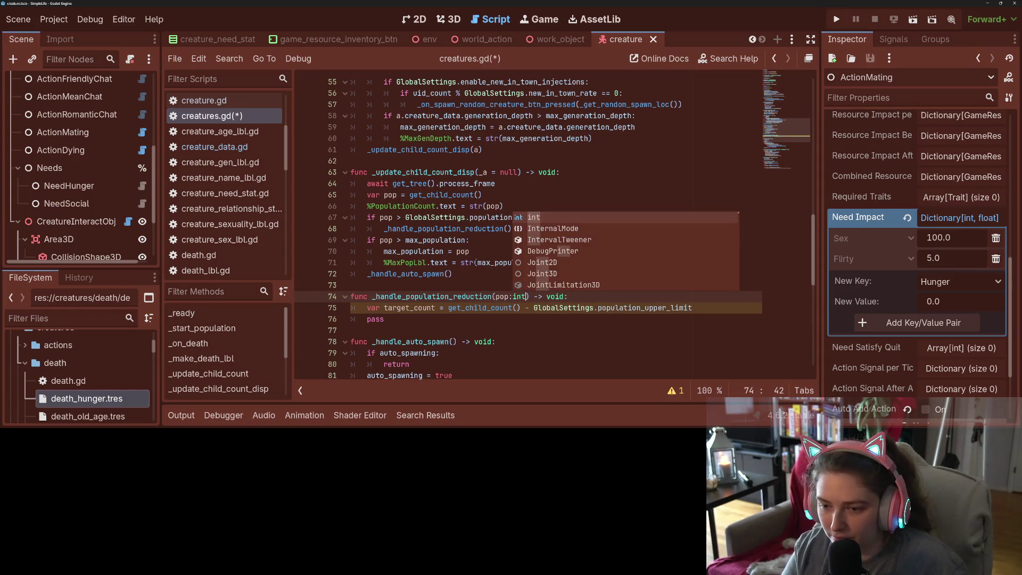
pyautogui.moveTo(449, 308); pyautogui.dragTo(517, 307)
pyautogui.press('BackSpace')
pyautogui.write('pop')
pyautogui.click(439, 307)
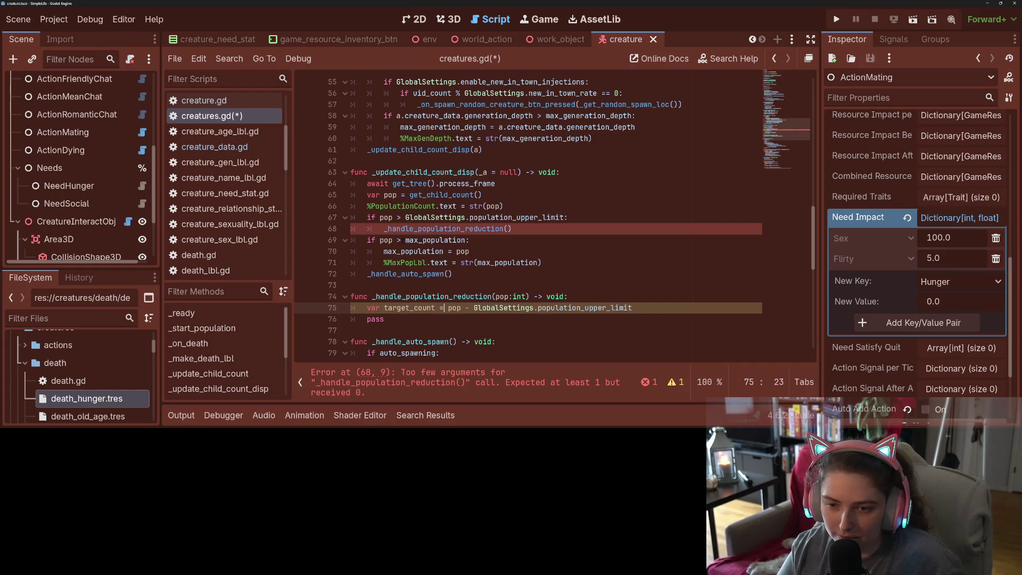
# Remove the population-limit if-guard so the reduction call always passes pop, and save creatures.gd
pyautogui.click(383, 229)
pyautogui.moveTo(383, 228); pyautogui.dragTo(366, 217)
pyautogui.press('BackSpace')
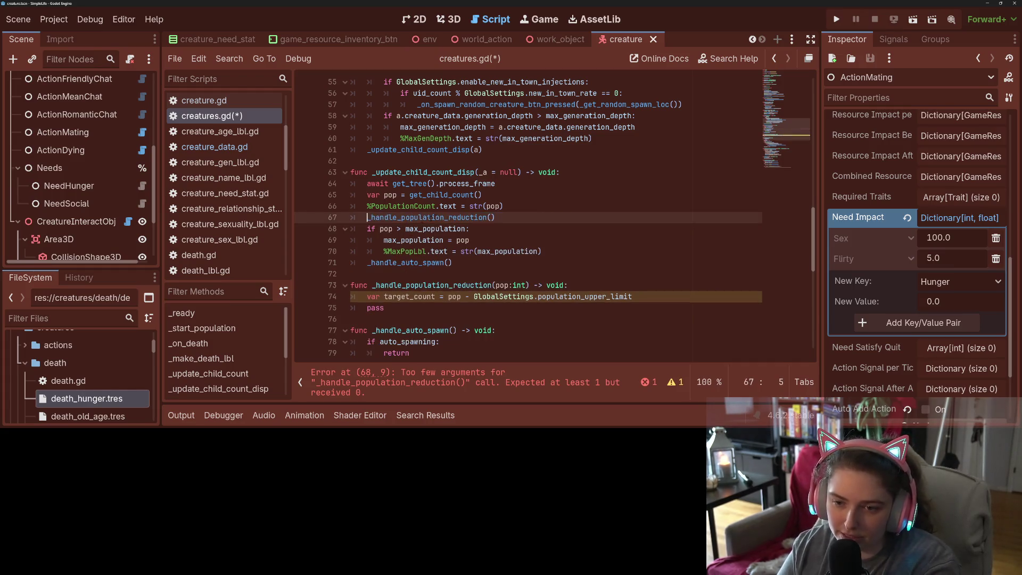
pyautogui.press('End')
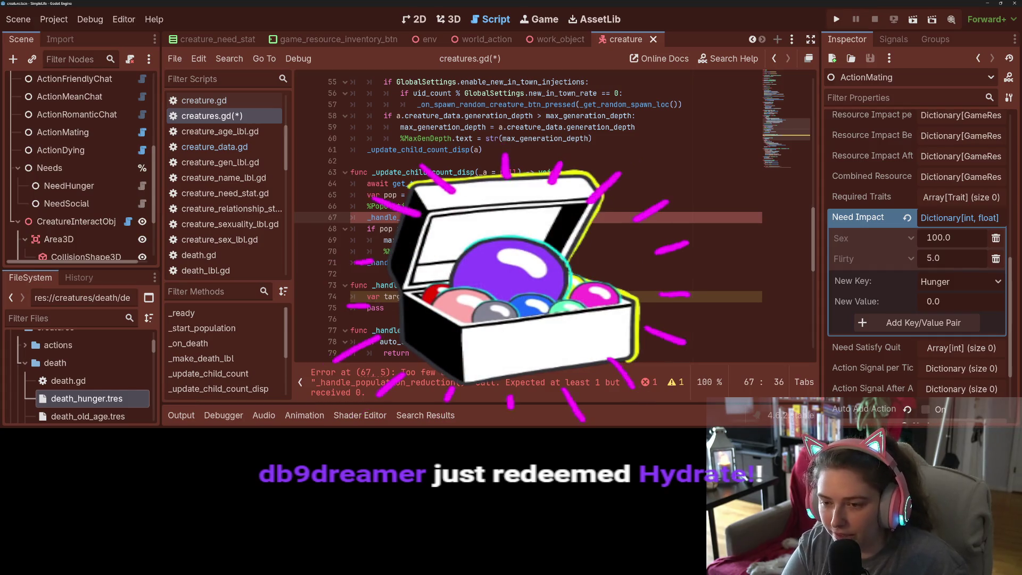
pyautogui.click(468, 239)
pyautogui.hotkey('ctrl', 's')
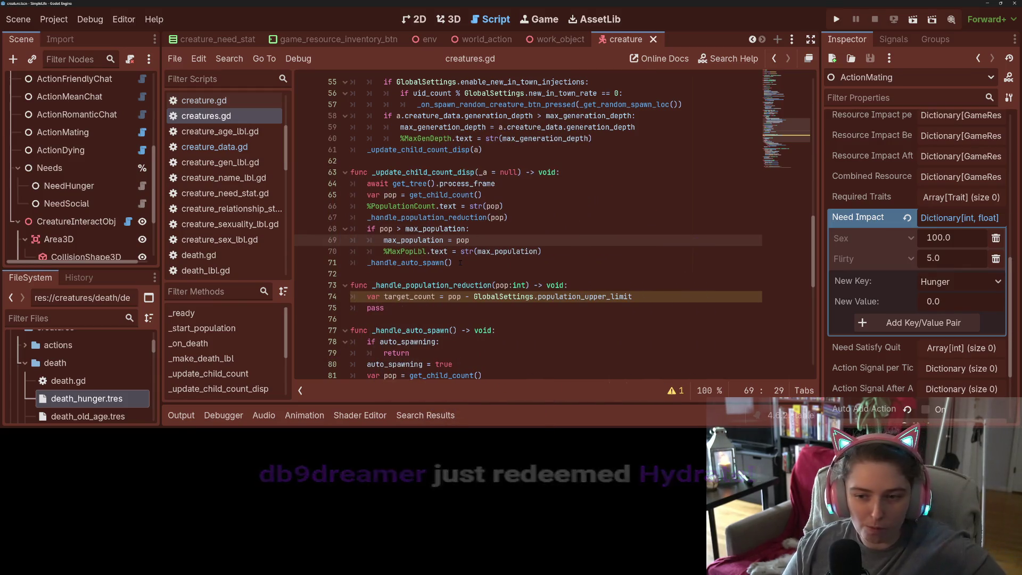
pyautogui.doubleClick(480, 286)
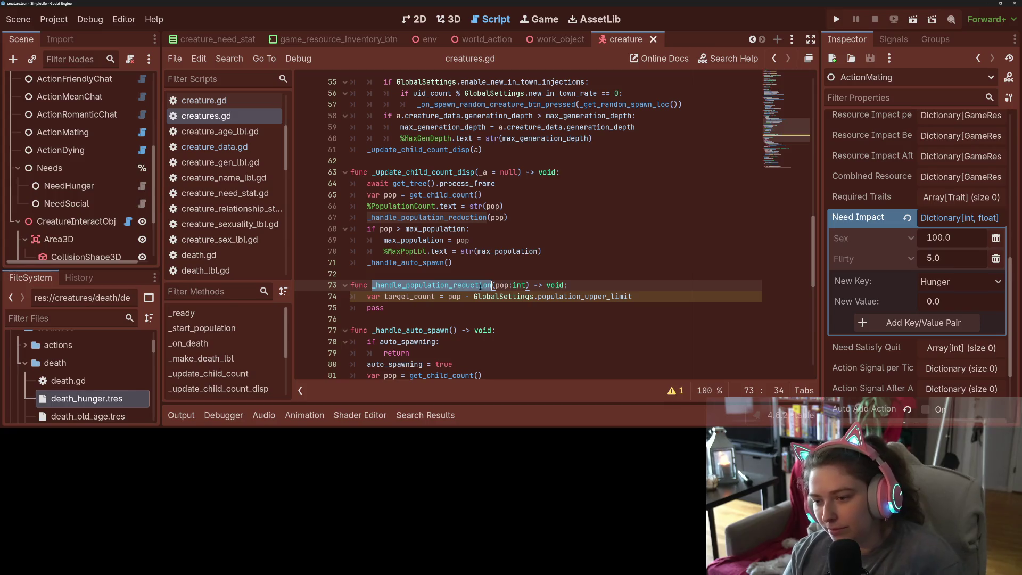
# Add 'if target_count <= 0: return' below the target_count line
pyautogui.click(668, 300)
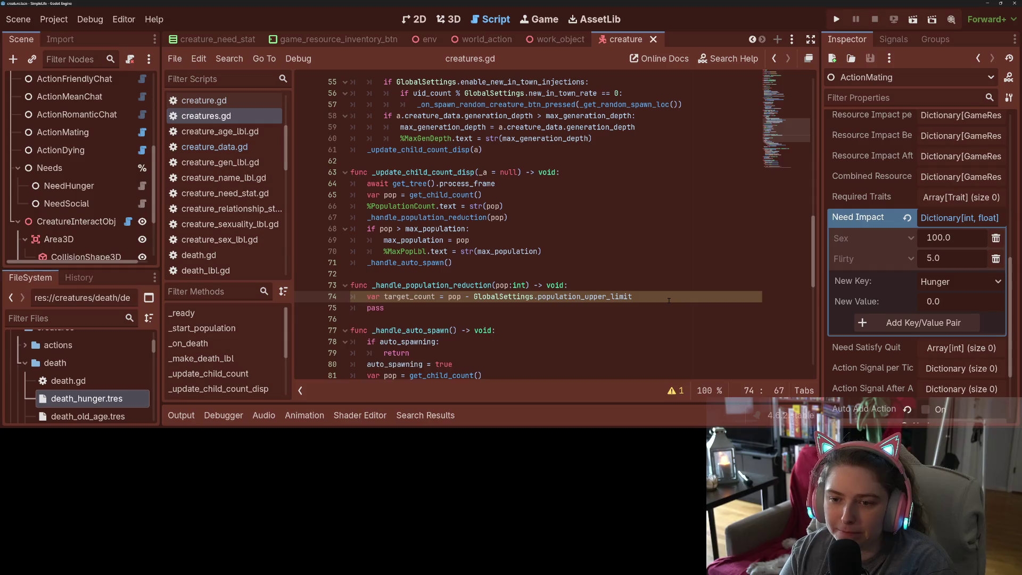
pyautogui.press('Return')
pyautogui.write('if ')
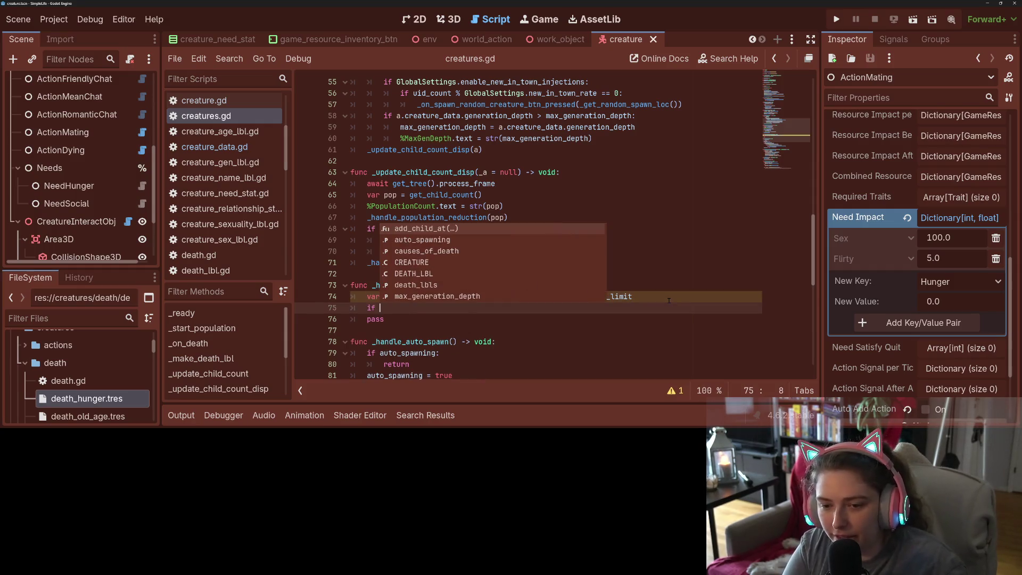
pyautogui.write('target_count <=0')
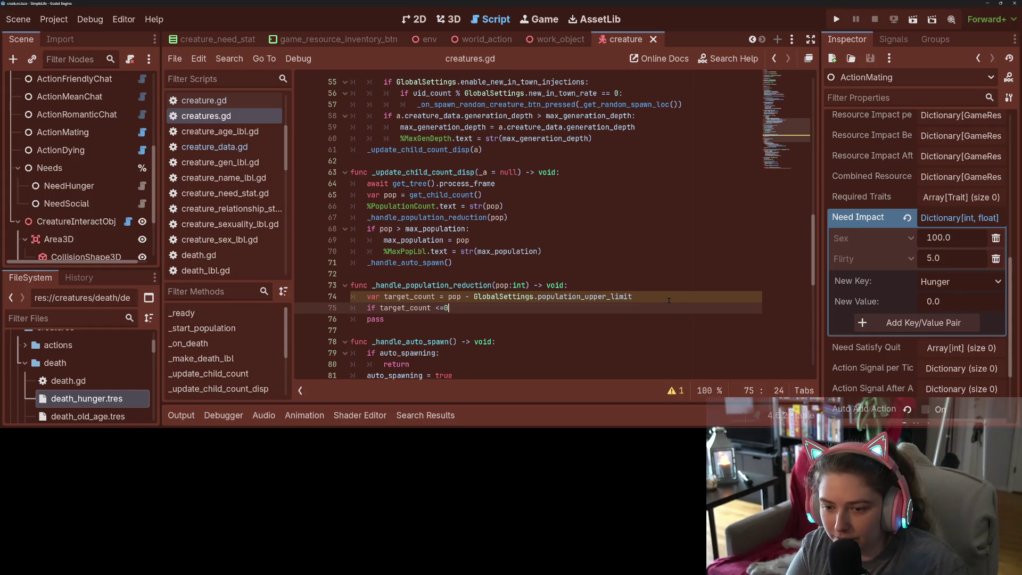
pyautogui.press('BackSpace')
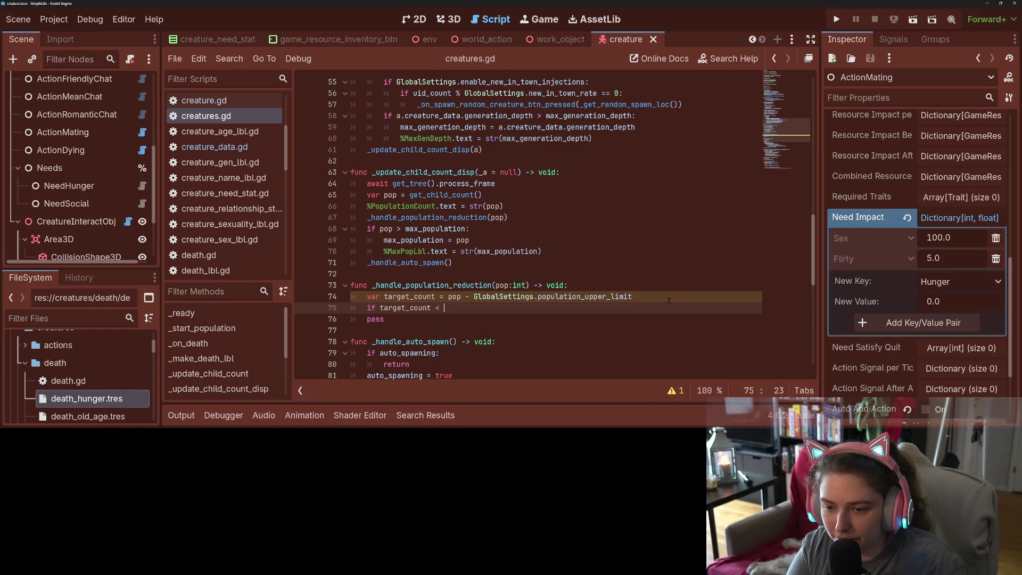
pyautogui.write('0:')
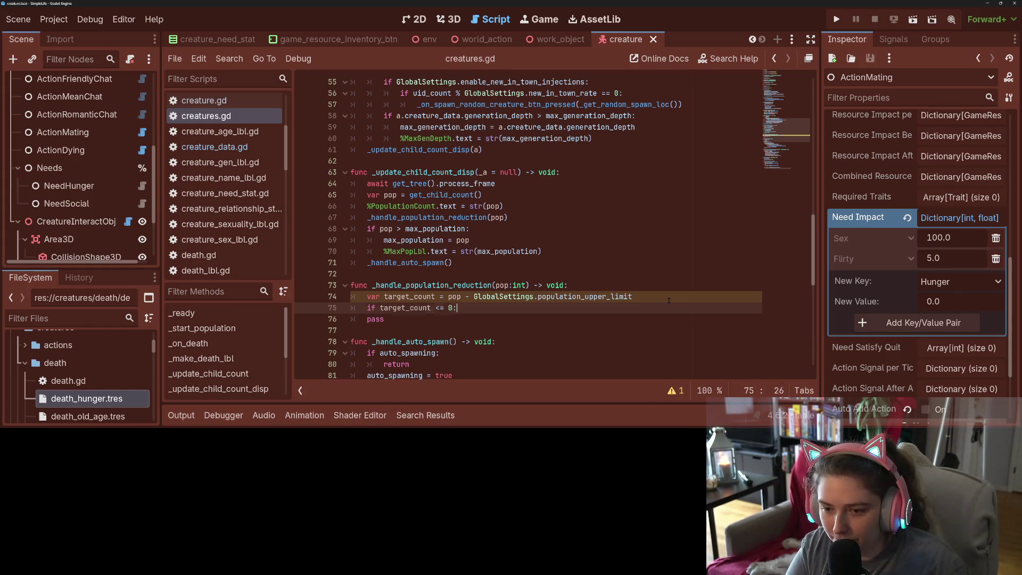
pyautogui.press('Return')
pyautogui.write('return')
# Replace the pass placeholder with a 'for i in target_count:' loop containing pass
pyautogui.press('Down')
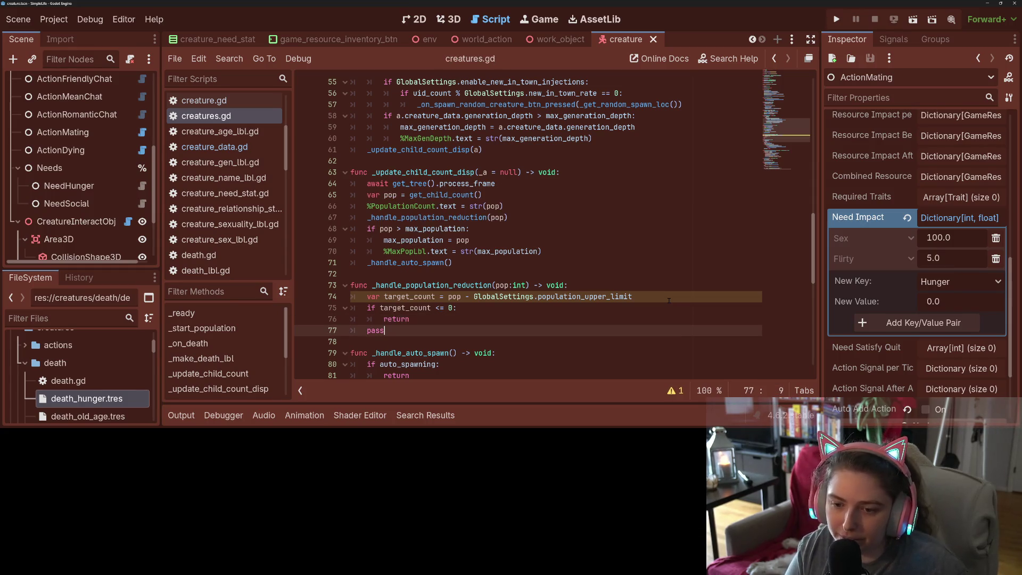
pyautogui.press('BackSpace')
pyautogui.press('BackSpace')
pyautogui.press('BackSpace')
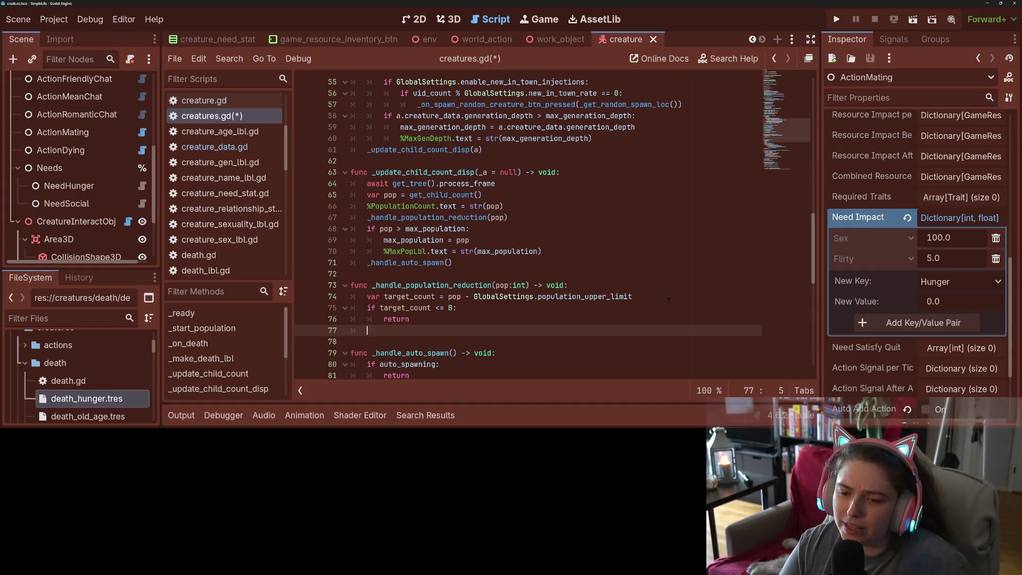
pyautogui.write('for i ')
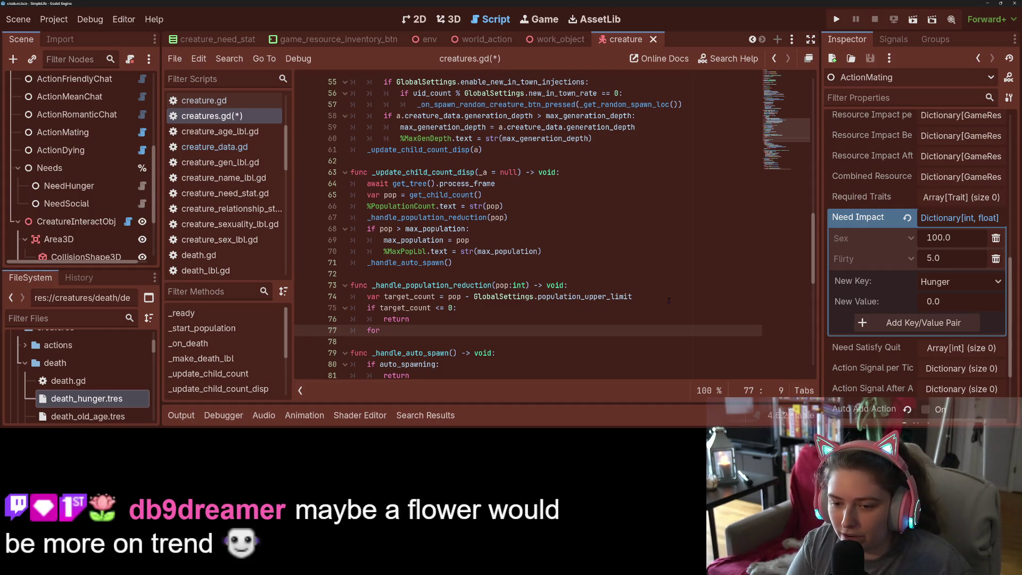
pyautogui.write('in tar')
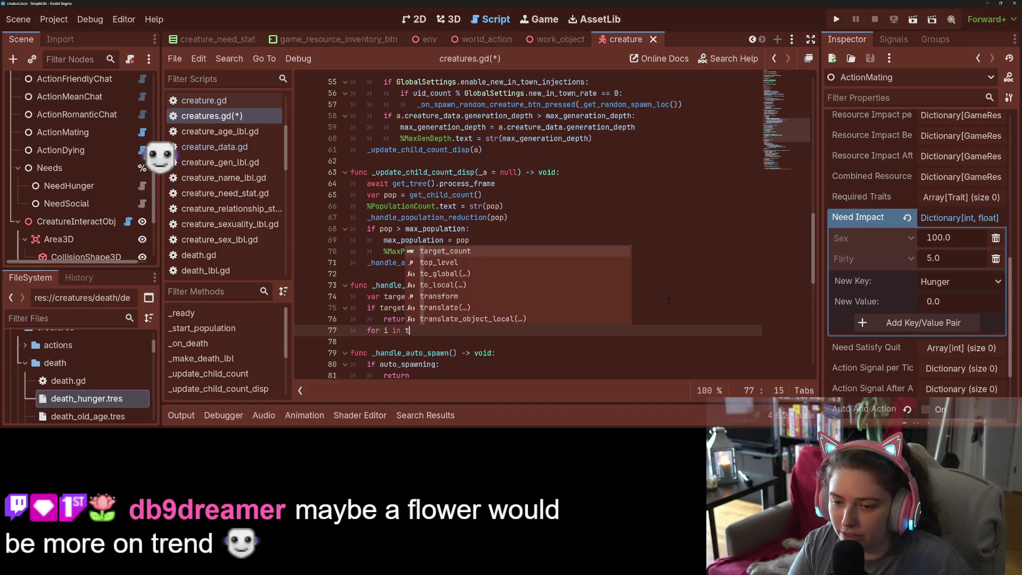
pyautogui.press('Return')
pyautogui.write(':')
pyautogui.press('Return')
pyautogui.write('pass')
# Review the early-return condition and loop lines, then select the loop's pass placeholder
pyautogui.moveTo(409, 318); pyautogui.dragTo(341, 308)
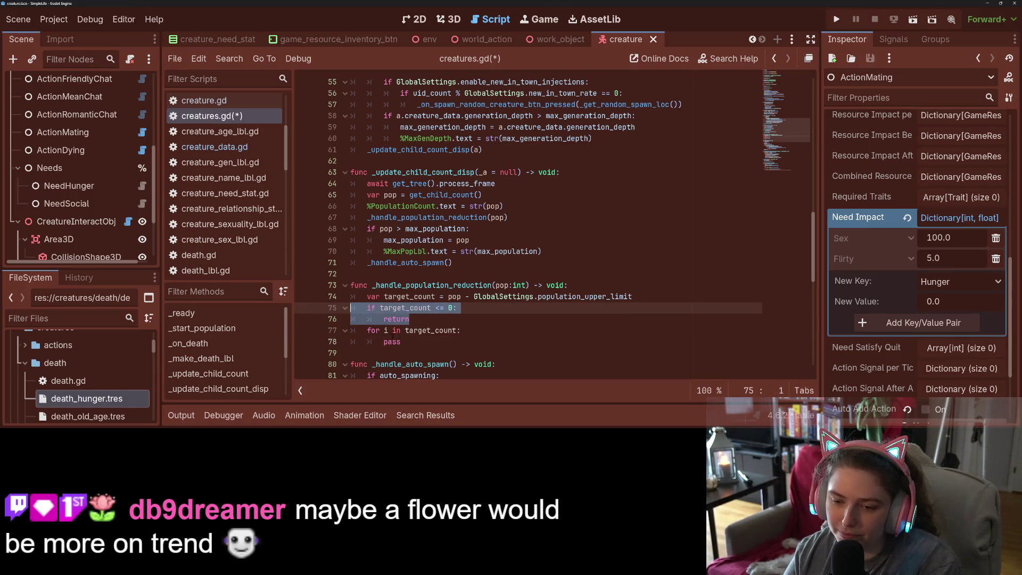
pyautogui.moveTo(417, 330)
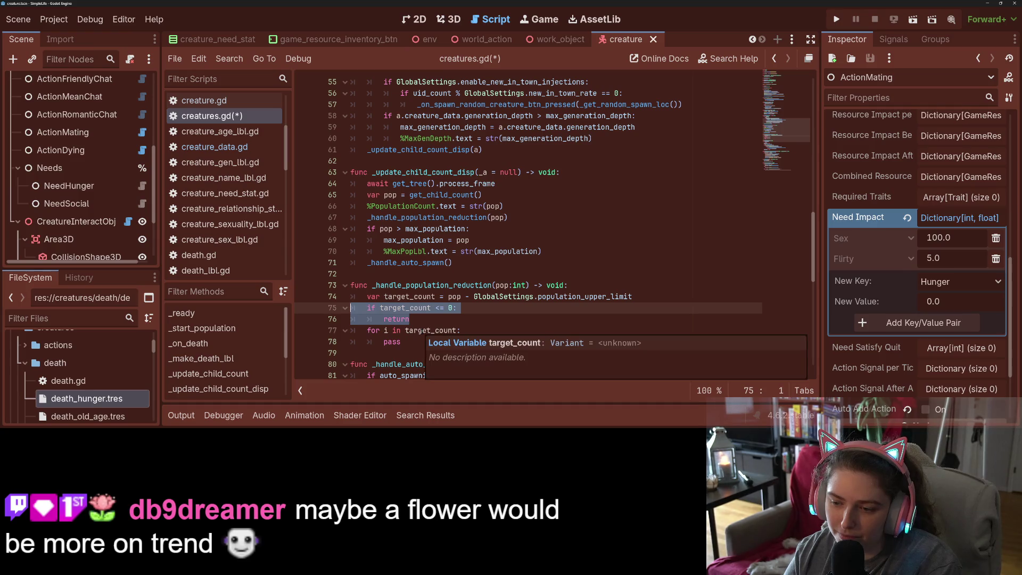
pyautogui.click(432, 307)
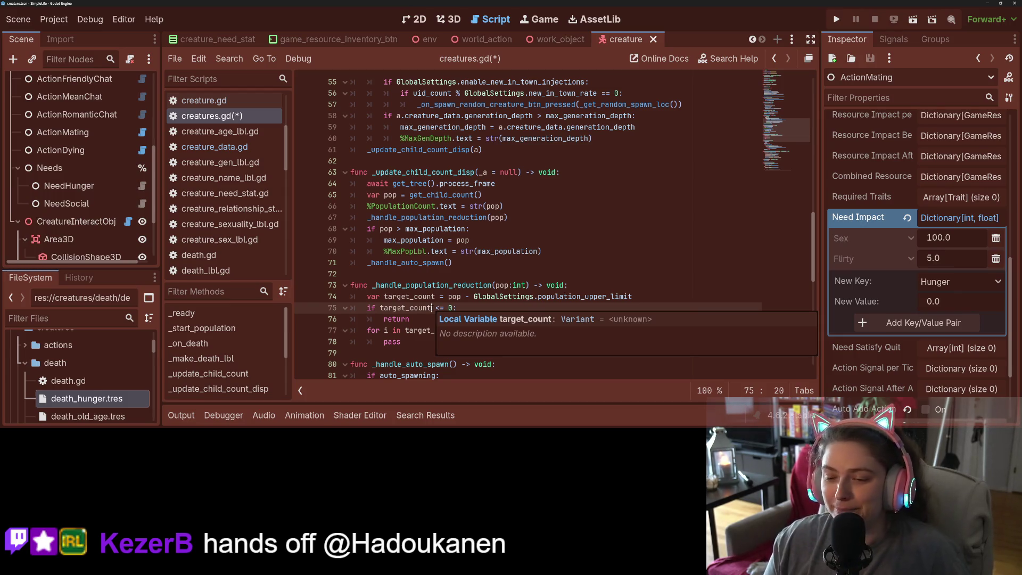
pyautogui.click(436, 297)
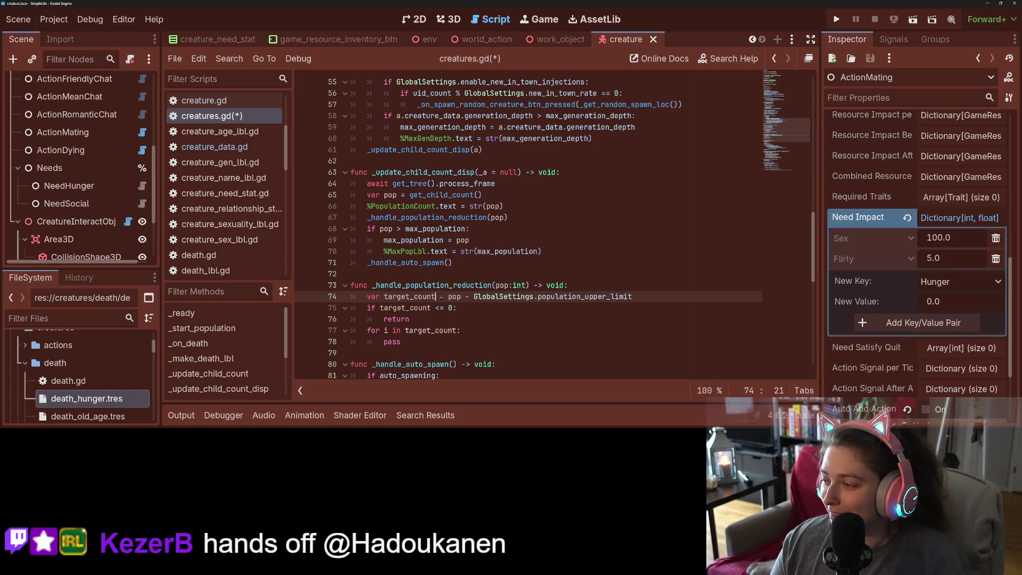
pyautogui.click(473, 308)
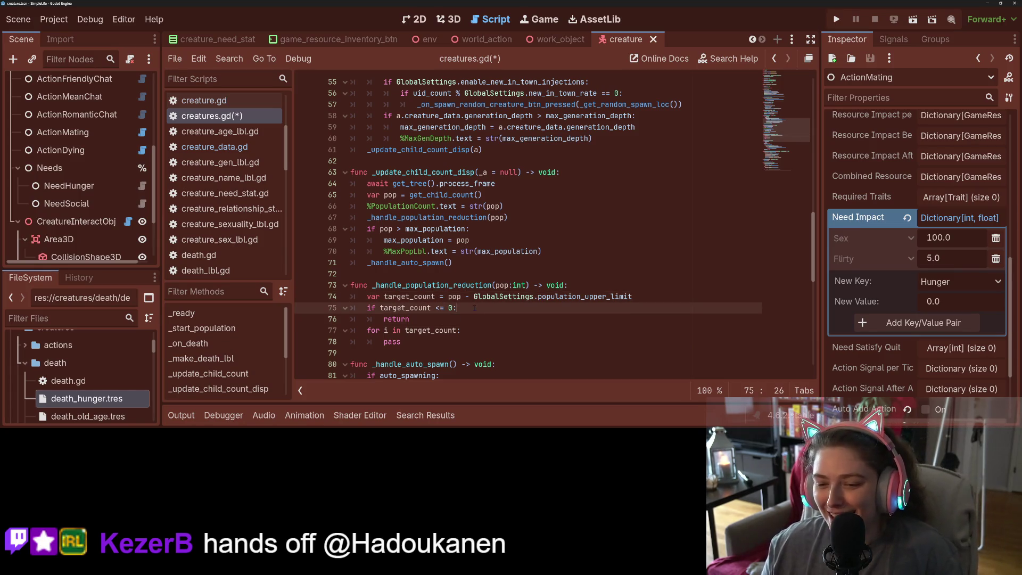
pyautogui.click(426, 330)
pyautogui.scroll(-3, 426, 330)
pyautogui.doubleClick(393, 240)
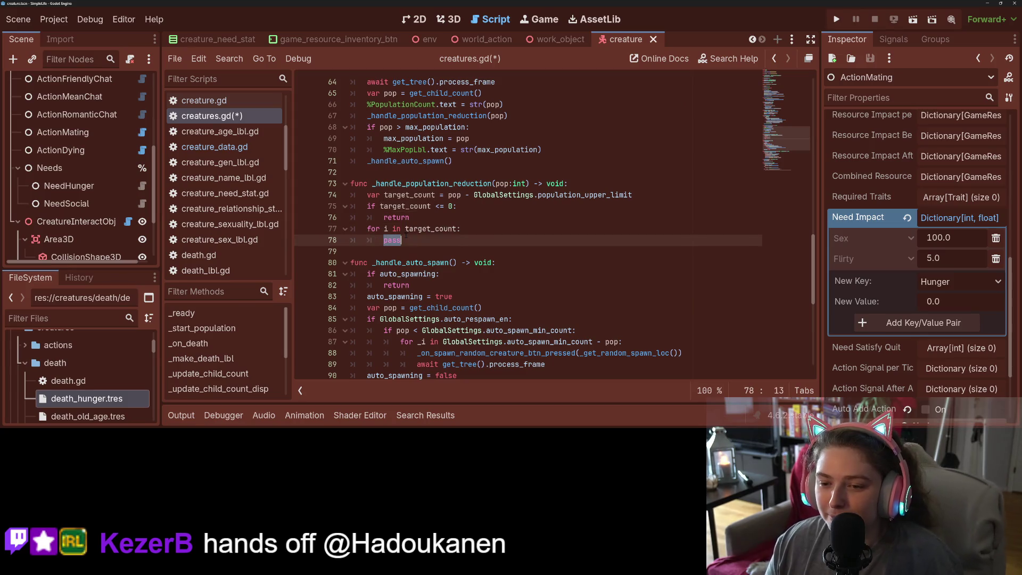
# Replace pass with 'var a_target = get_children().pick_random()' and save creatures.gd
pyautogui.write('var ')
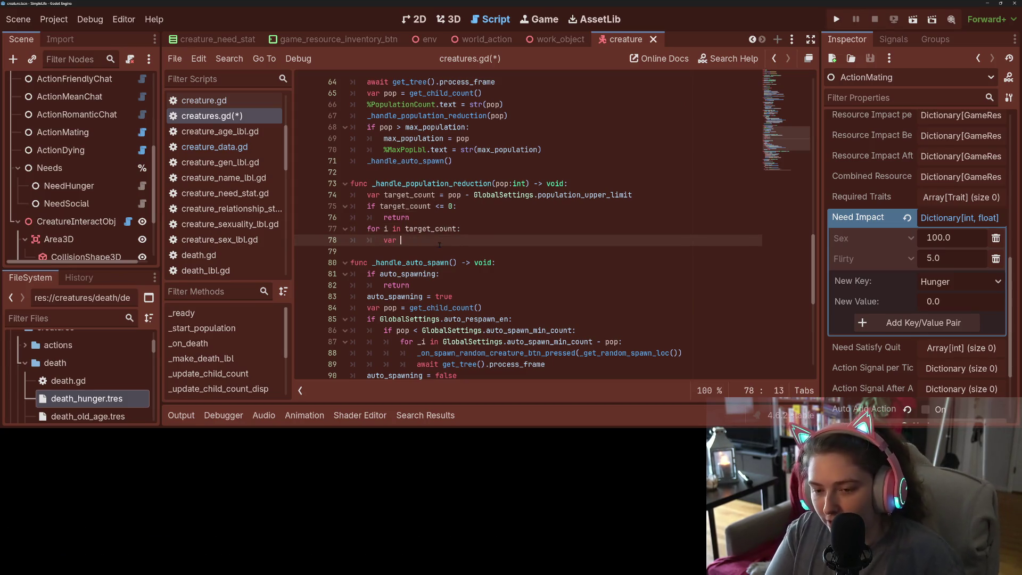
pyautogui.write('a_target')
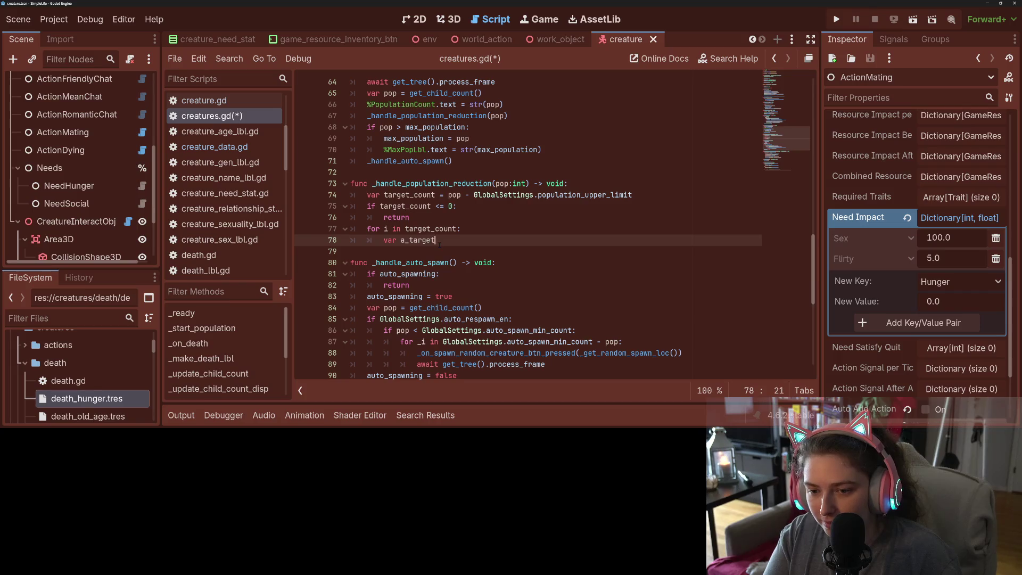
pyautogui.write(' =')
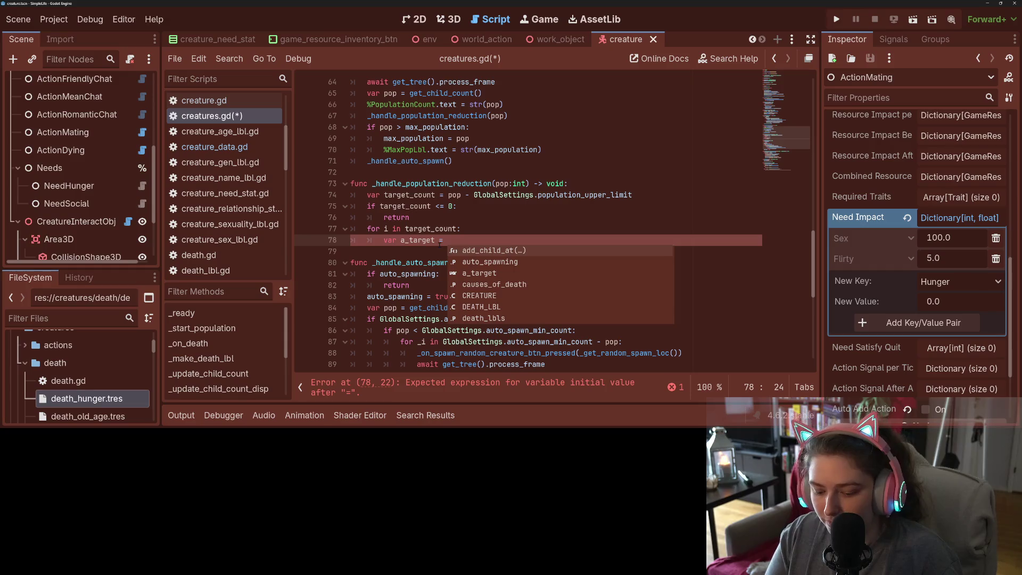
pyautogui.write('get')
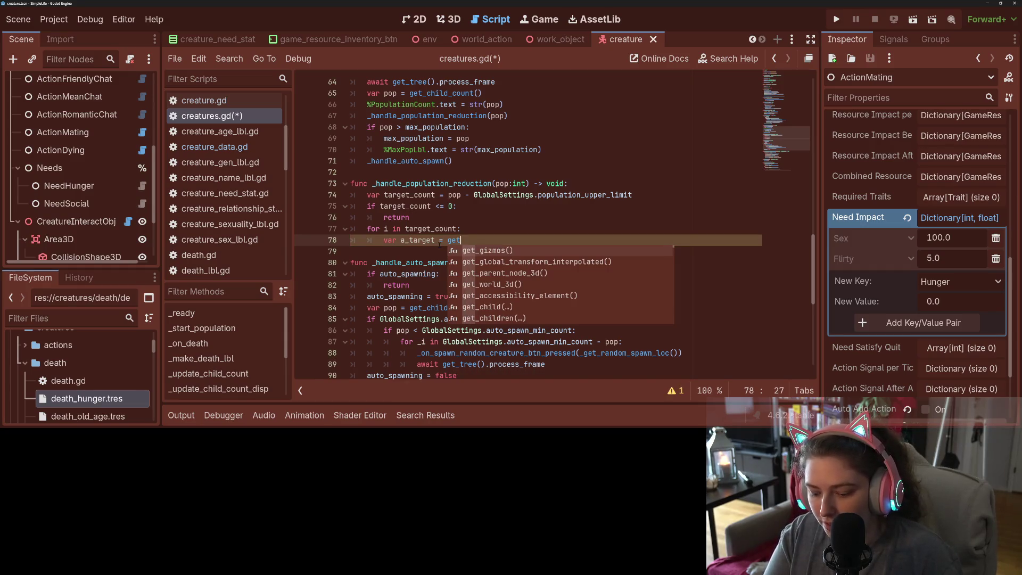
pyautogui.write('_child')
pyautogui.press('Return')
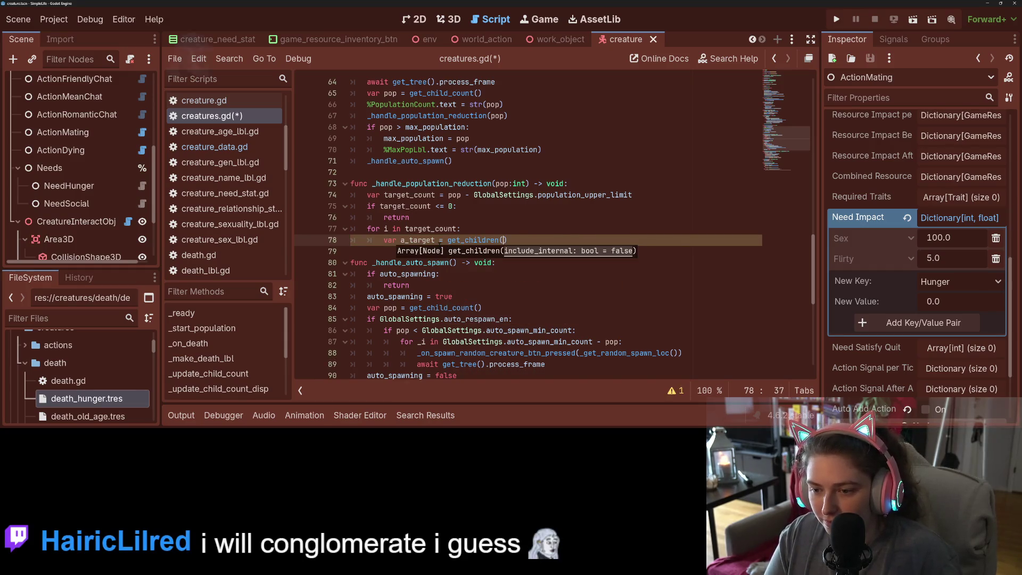
pyautogui.write(').pi')
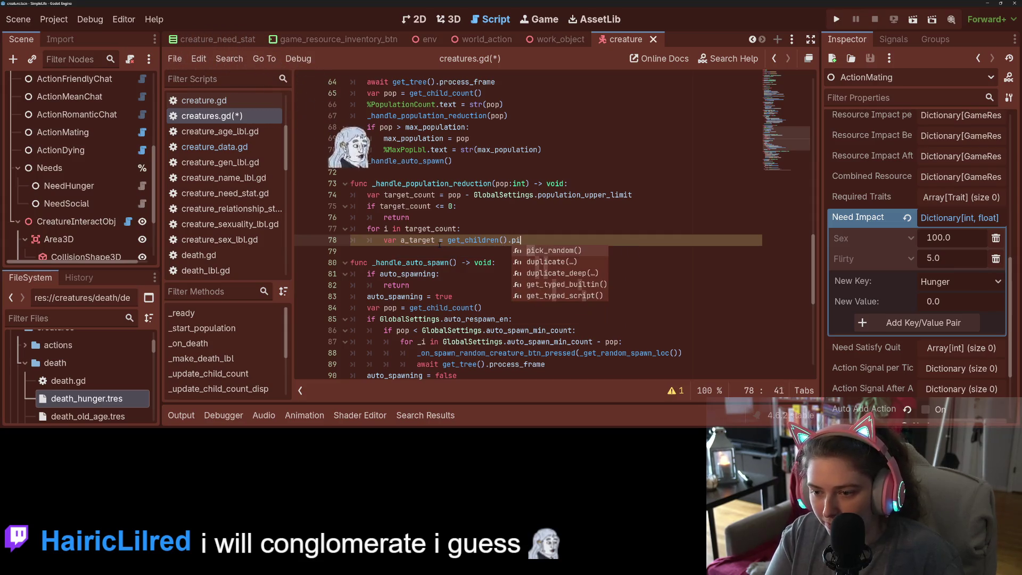
pyautogui.press('Return')
pyautogui.hotkey('ctrl', 's')
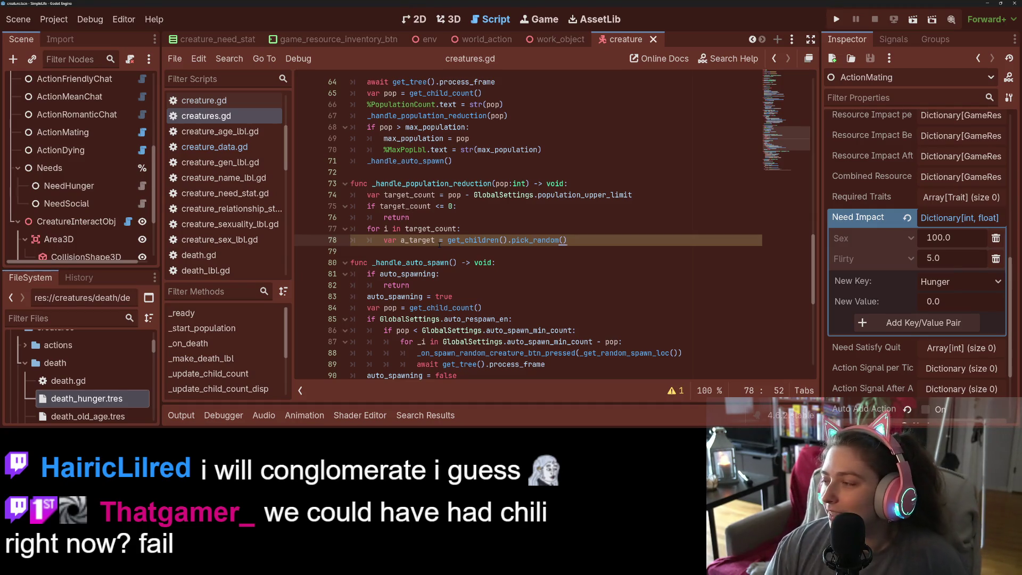
# Add 'var population_set = get_children().duplicate()' above the loop and save
pyautogui.moveTo(383, 239); pyautogui.dragTo(508, 243)
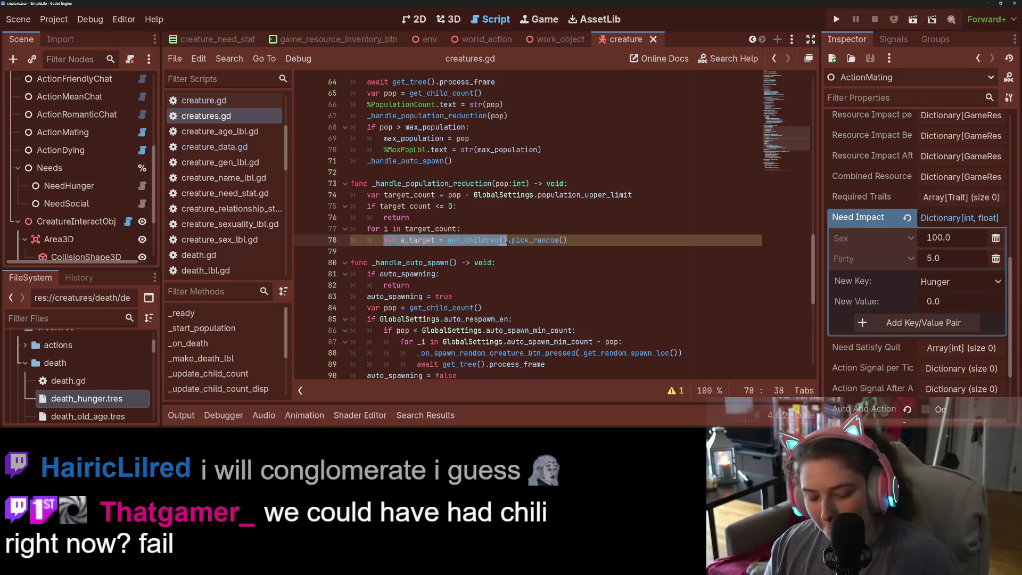
pyautogui.click(368, 229)
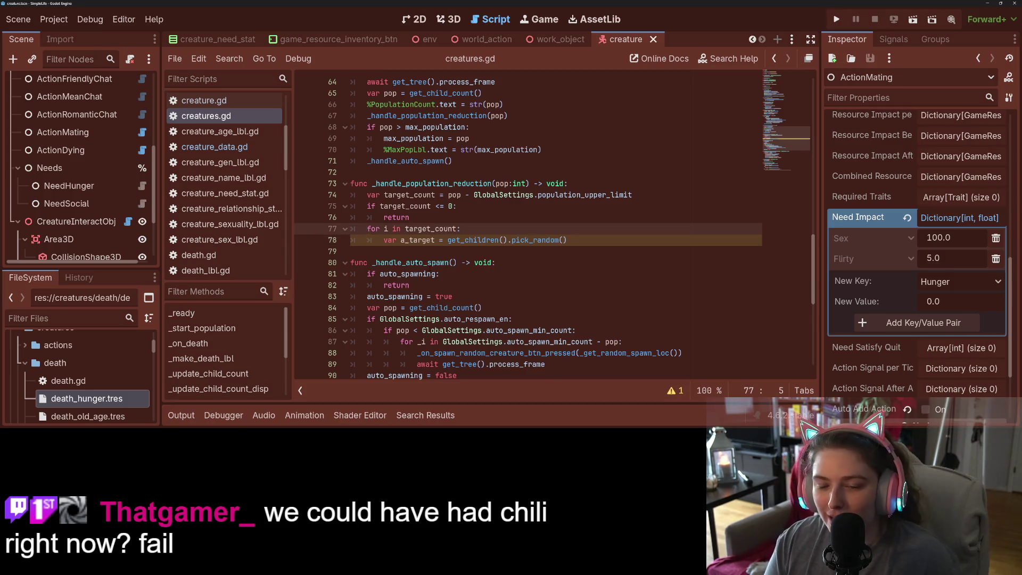
pyautogui.press('Return')
pyautogui.press('Up')
pyautogui.write('var child')
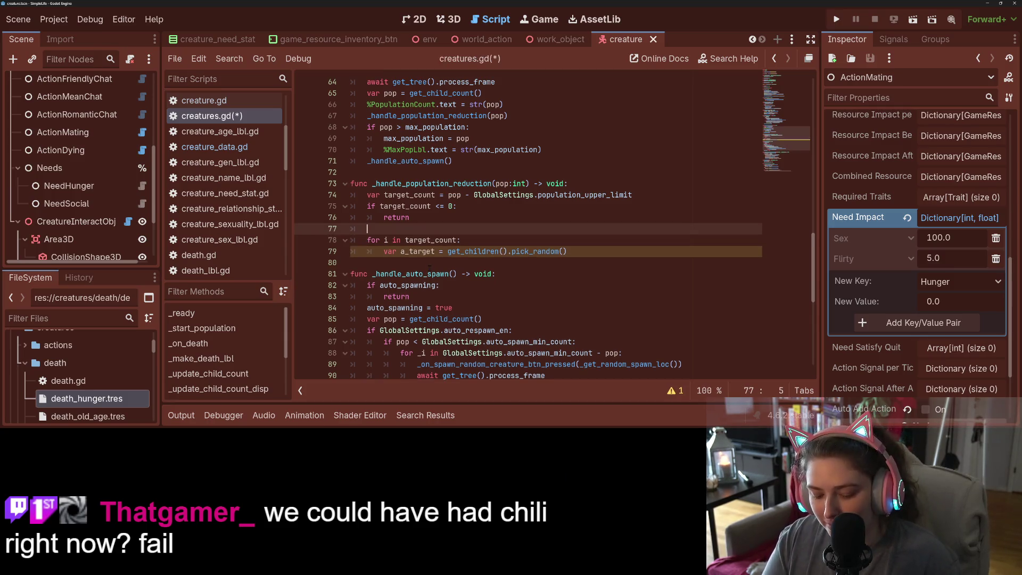
pyautogui.write('_set')
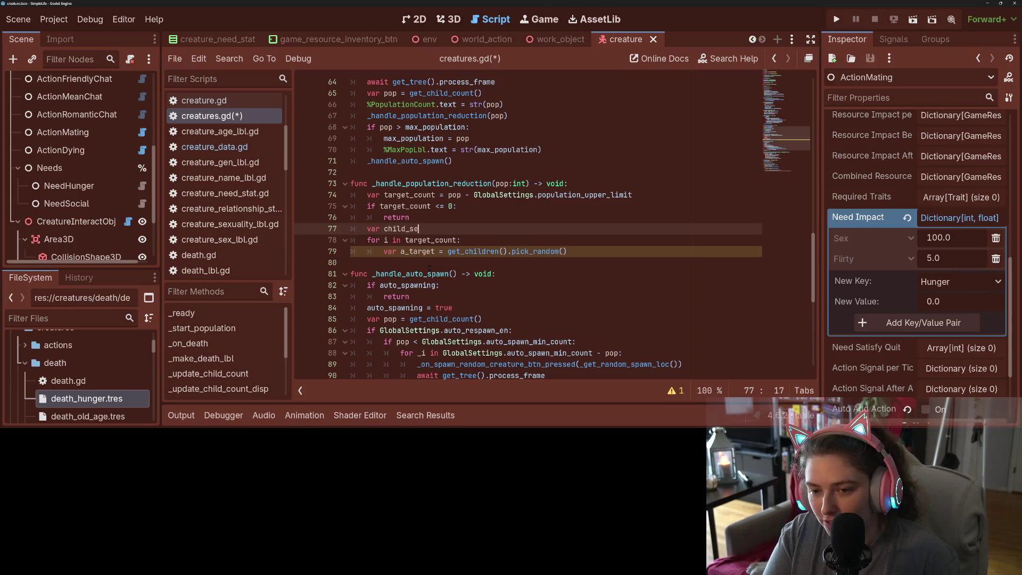
pyautogui.press('BackSpace')
pyautogui.press('BackSpace')
pyautogui.press('BackSpace')
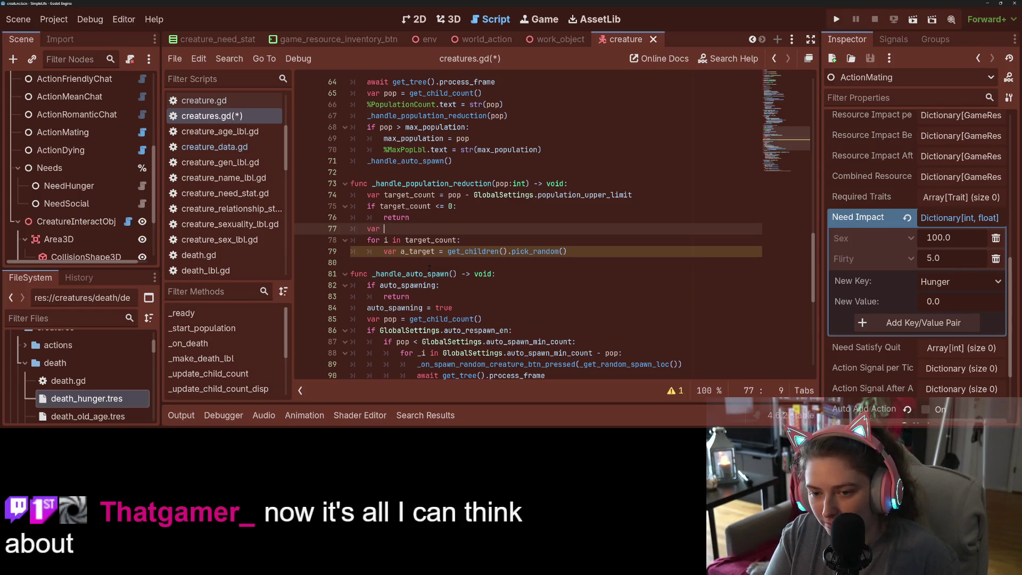
pyautogui.write('population_set')
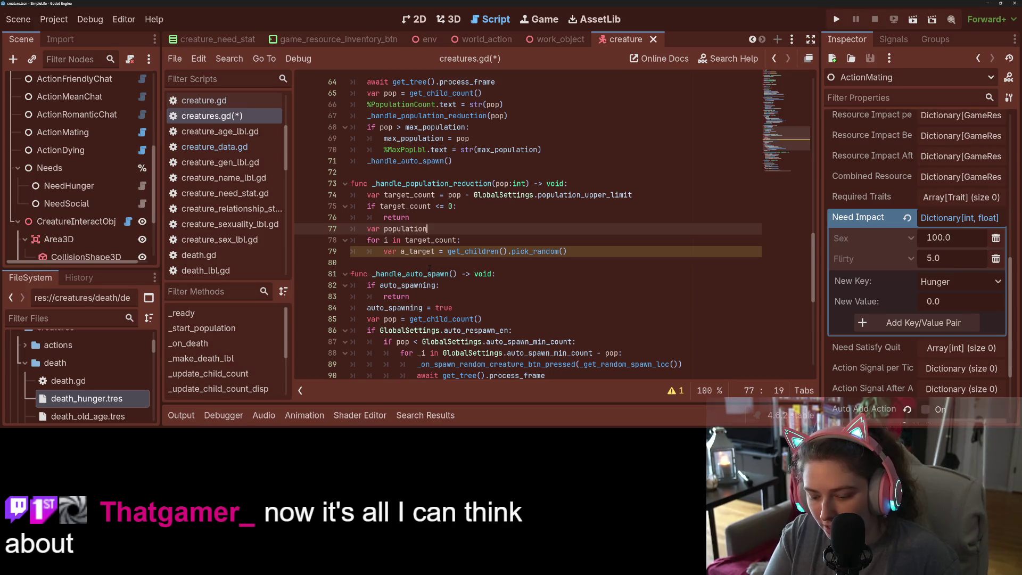
pyautogui.write(' = get_chi')
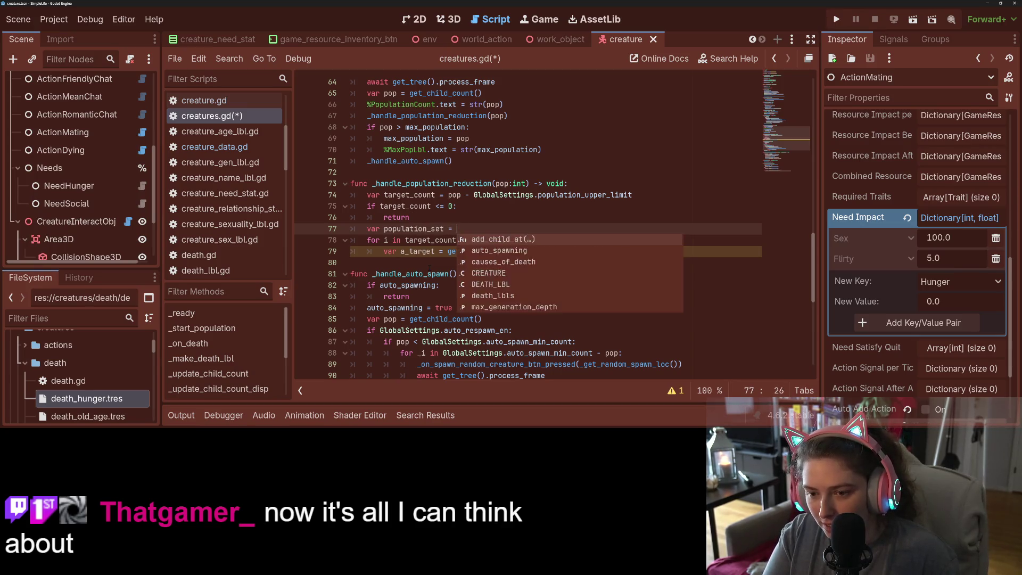
pyautogui.press('Down')
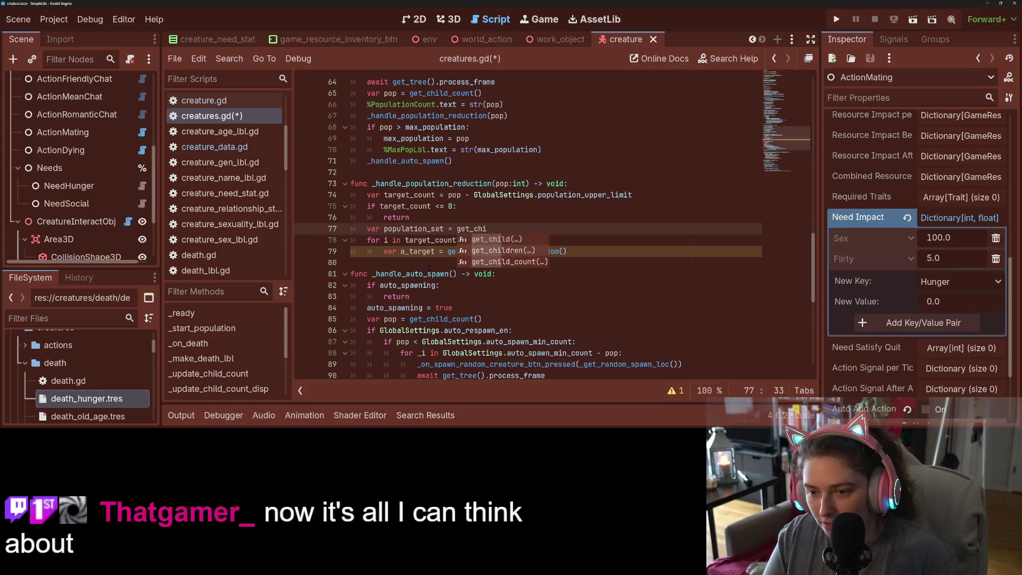
pyautogui.press('Return')
pyautogui.write('.dup')
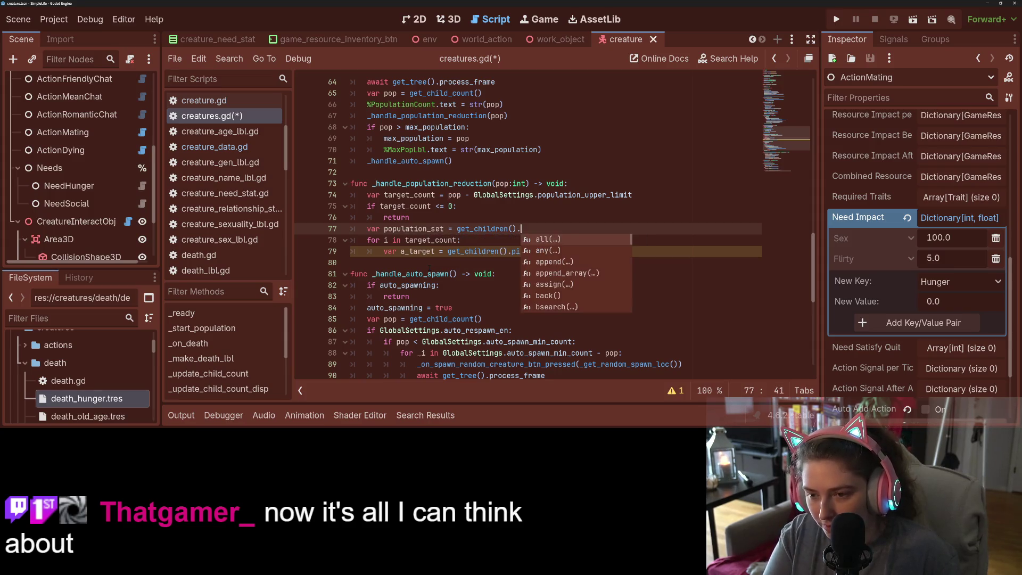
pyautogui.press('Return')
pyautogui.hotkey('ctrl', 's')
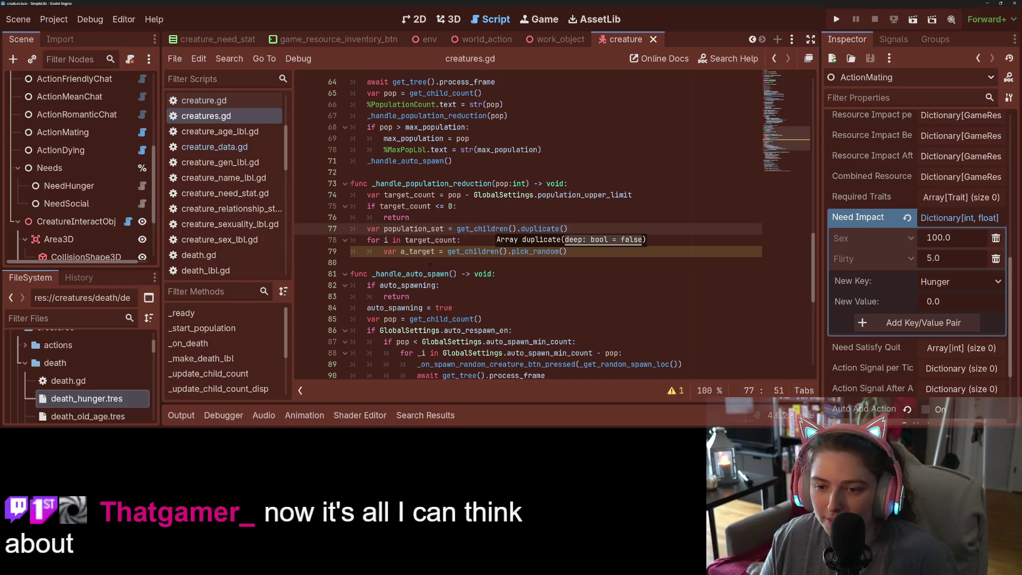
# Pick a_target from population_set, add 'population_set.erase(a_target)' in the loop, and save
pyautogui.doubleClick(426, 229)
pyautogui.hotkey('ctrl', 'c')
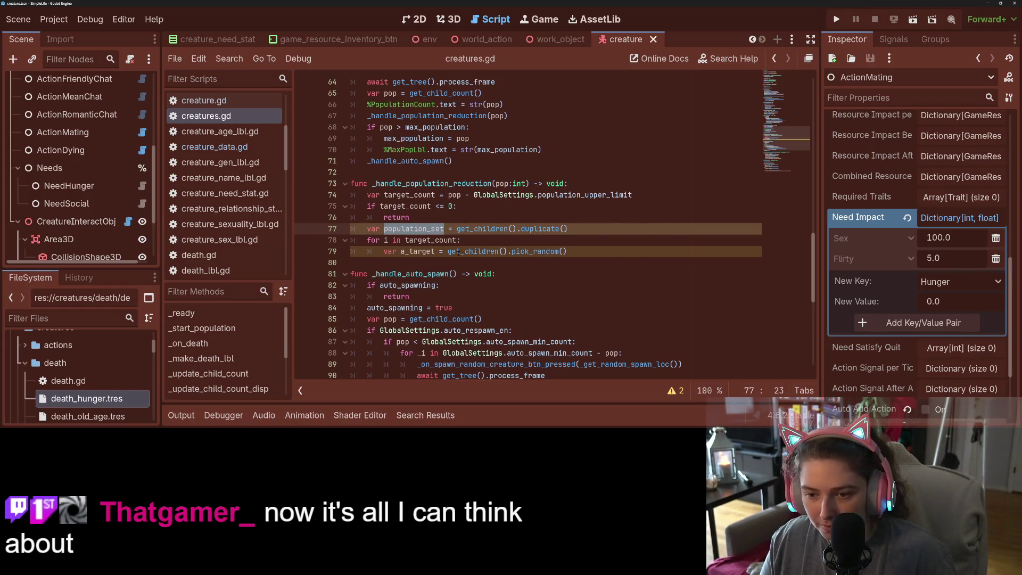
pyautogui.moveTo(448, 251)
pyautogui.mouseDown()
pyautogui.moveTo(556, 251)
pyautogui.moveTo(505, 252)
pyautogui.mouseUp()
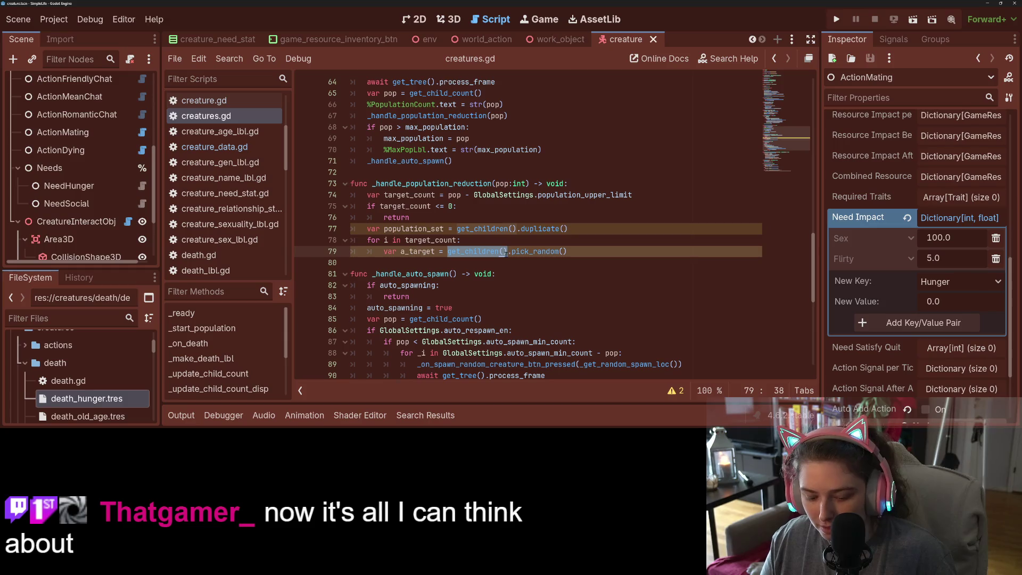
pyautogui.hotkey('ctrl', 'v')
pyautogui.click(604, 248)
pyautogui.press('Return')
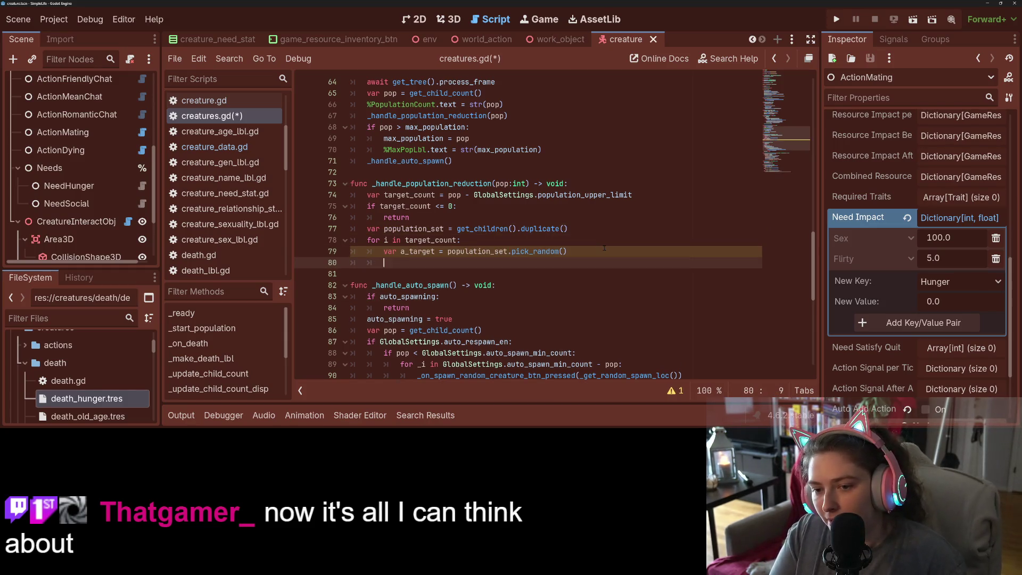
pyautogui.write('po')
pyautogui.press('Down')
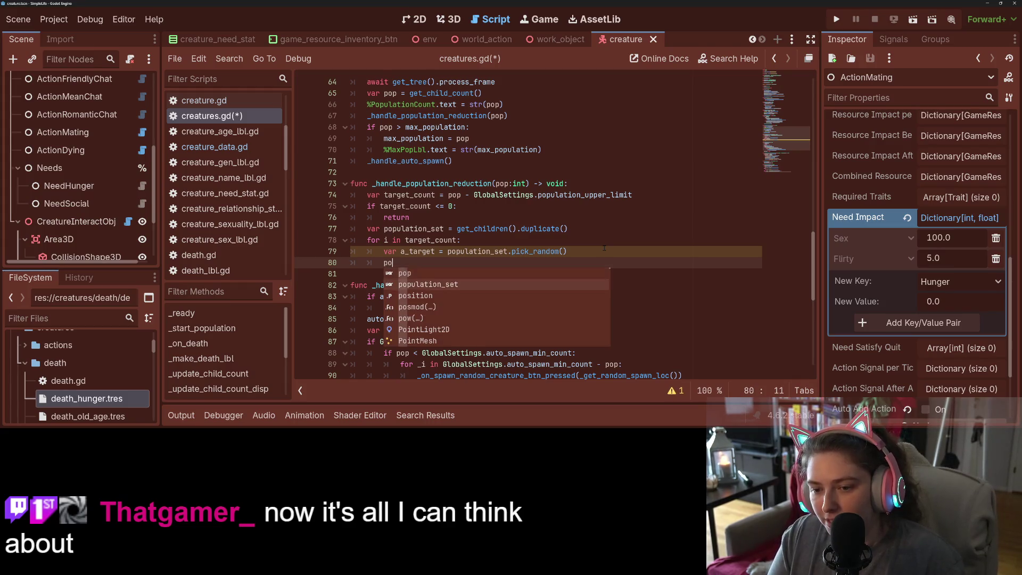
pyautogui.press('Return')
pyautogui.write('.eras')
pyautogui.press('Return')
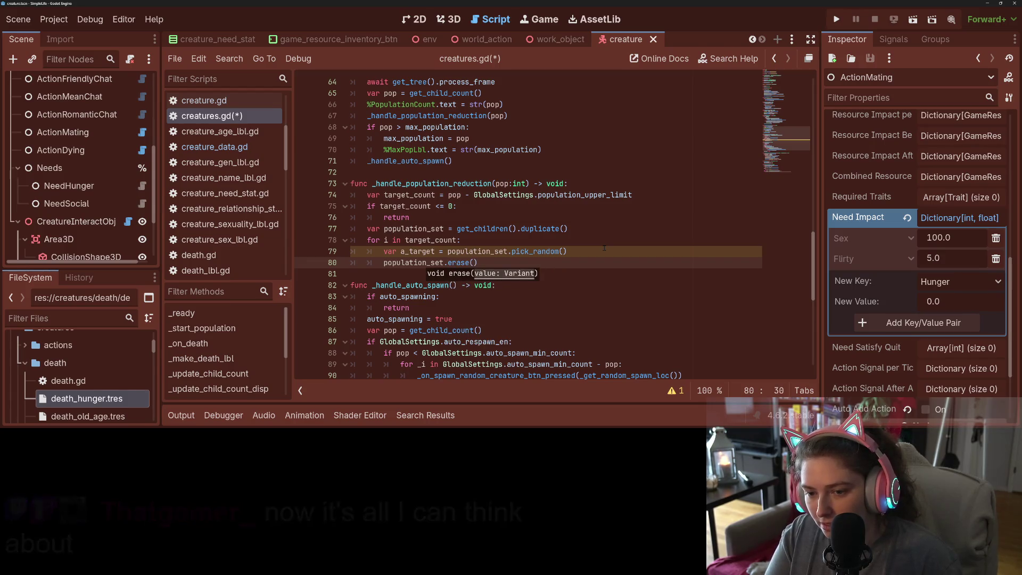
pyautogui.write('a_target')
pyautogui.hotkey('ctrl', 's')
pyautogui.press('End')
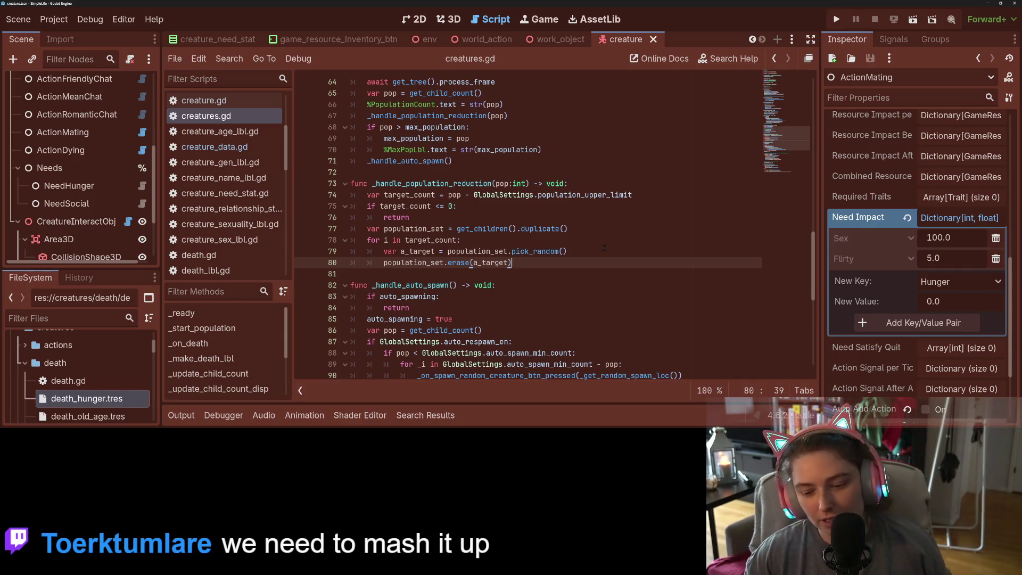
# Insert an empty indented line after the erase call, then view creature_data.gd
pyautogui.press('Return')
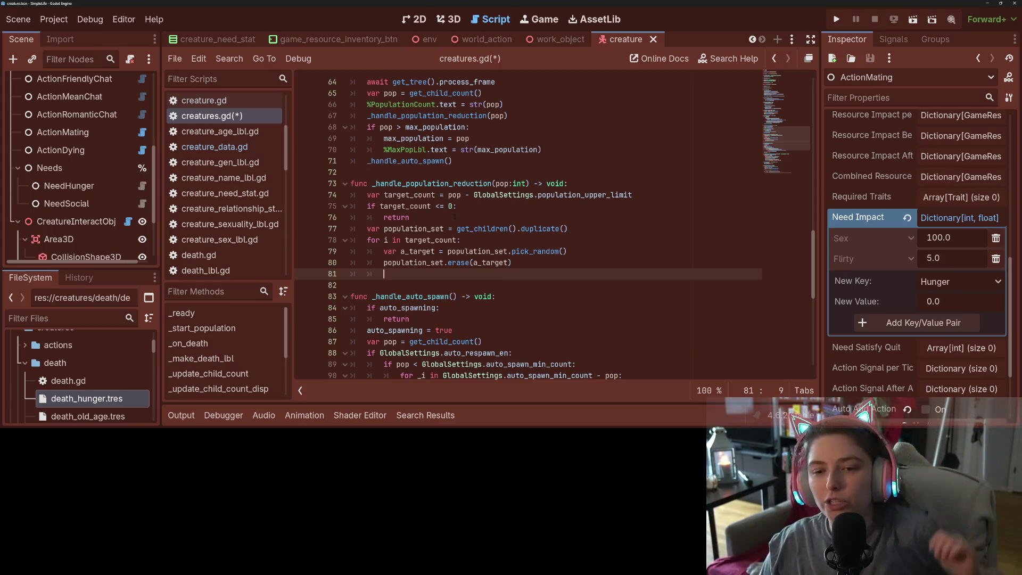
pyautogui.click(237, 152)
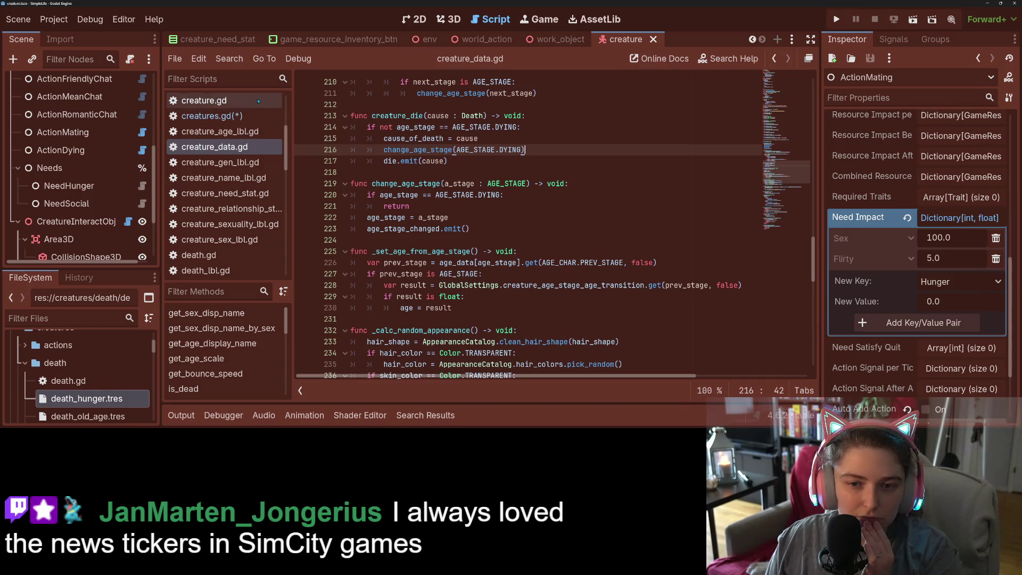
# Open creature.gd, then show the creature scene in the 3D workspace
pyautogui.click(258, 102)
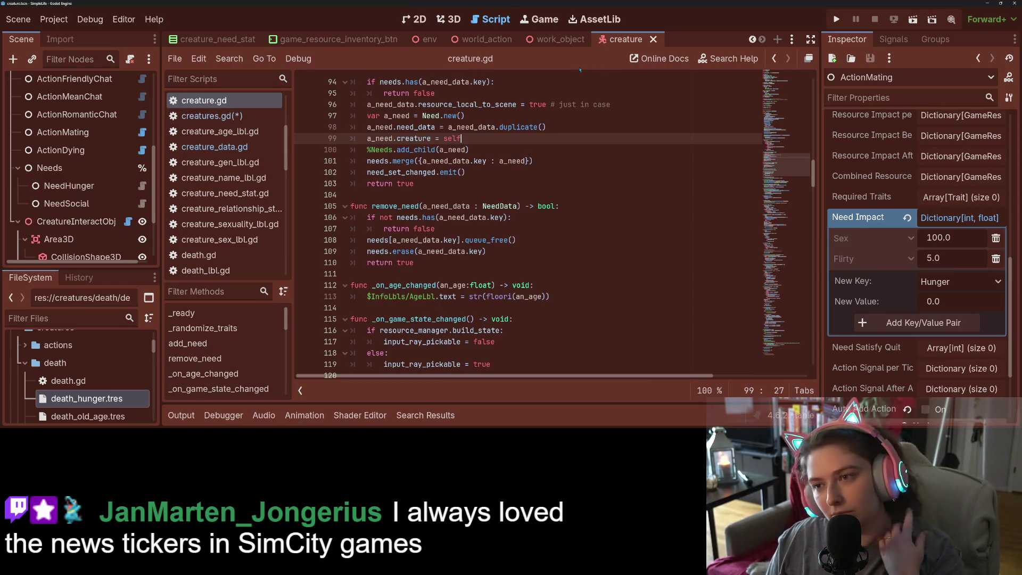
pyautogui.click(447, 19)
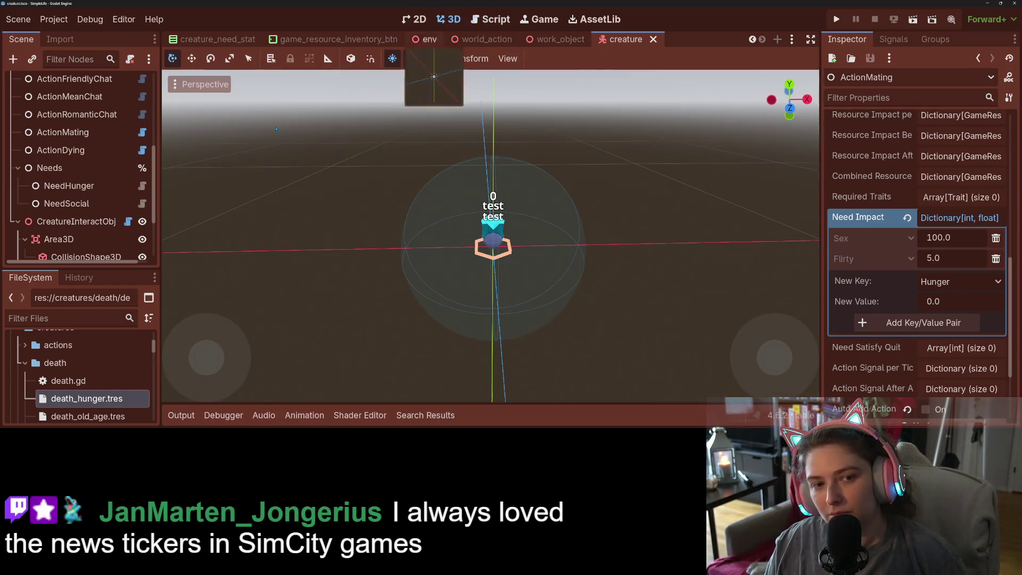
# Collapse the Needs node and duplicate ActionIdle into ActionIdle2 with Ctrl+D
pyautogui.scroll(5, 58, 208)
pyautogui.scroll(-4, 57, 208)
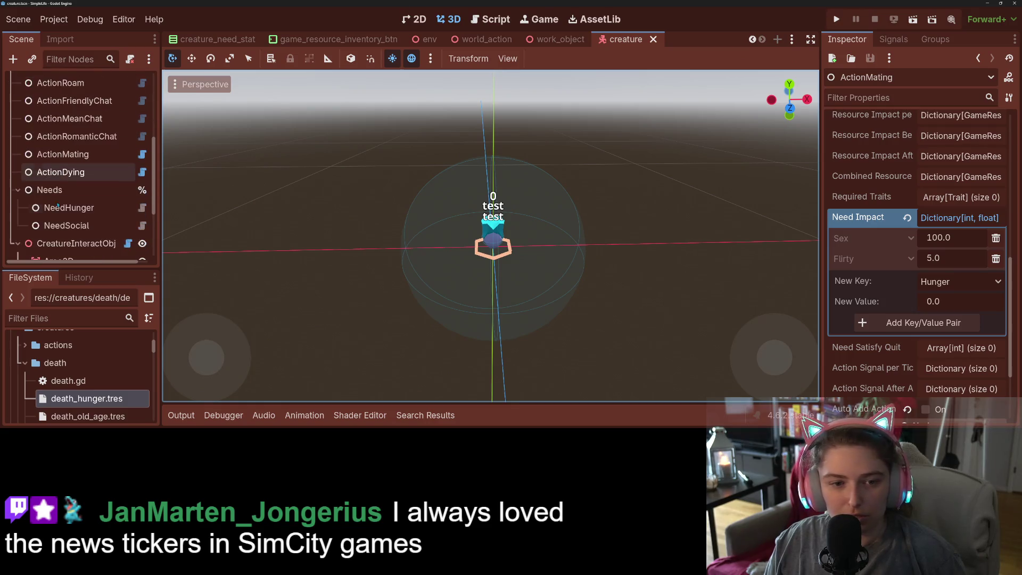
pyautogui.click(17, 190)
pyautogui.scroll(3, 58, 207)
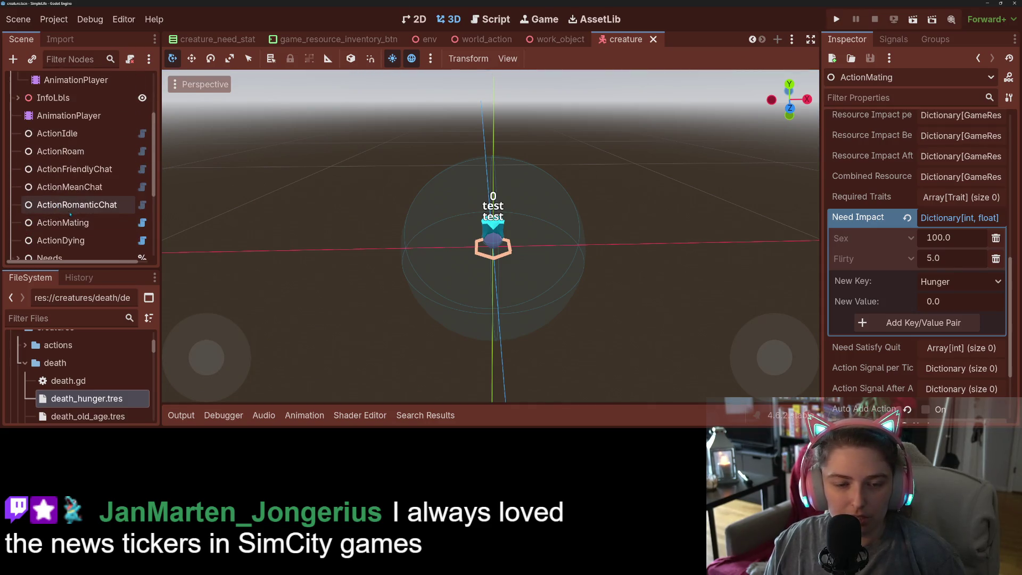
pyautogui.scroll(-3, 70, 213)
pyautogui.click(70, 194)
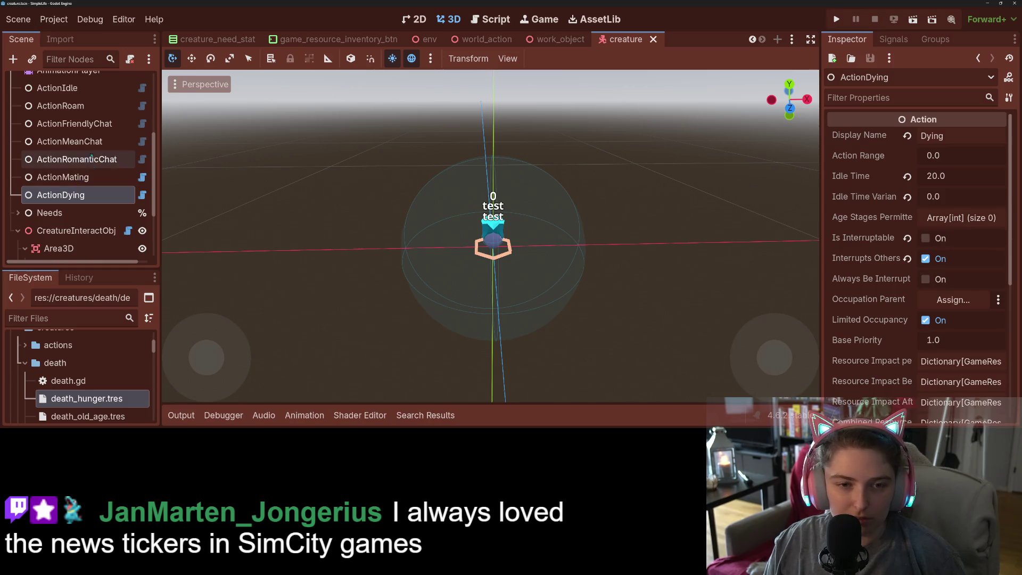
pyautogui.click(59, 88)
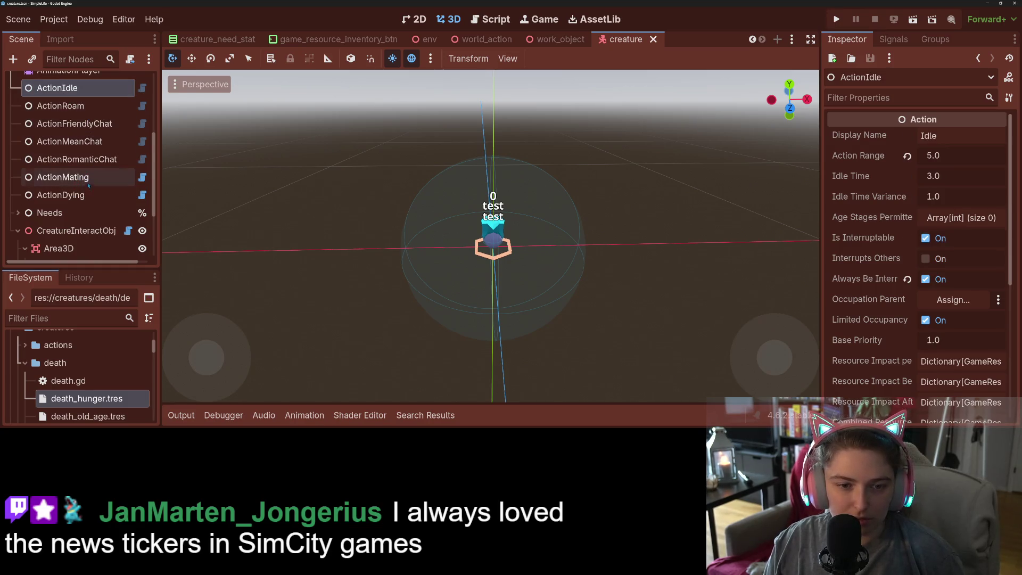
pyautogui.hotkey('ctrl', 'd')
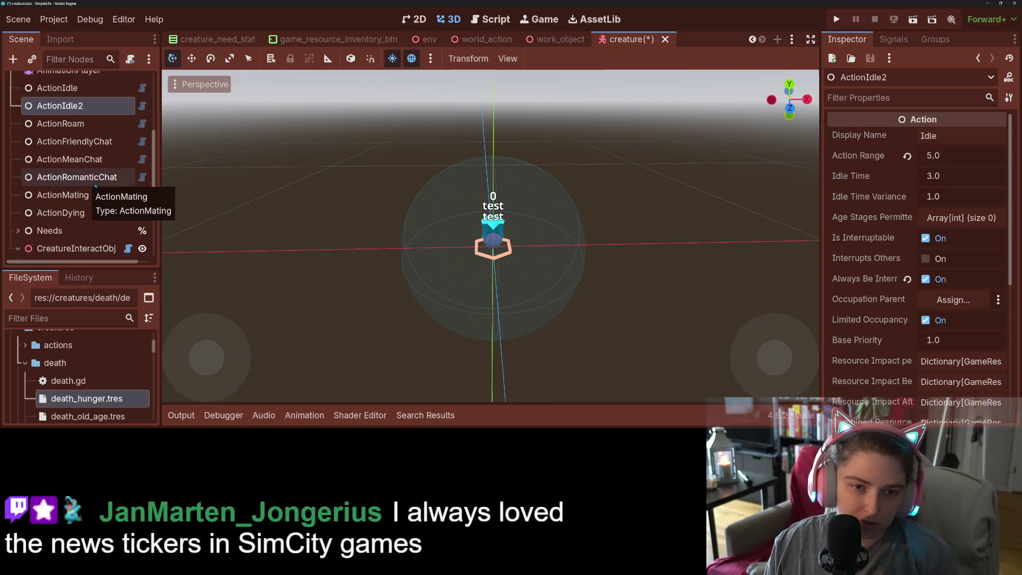
# Rename the copy to ActionMoveAway, set its Display Name to 'Moving Away', and save the scene
pyautogui.press('F2')
pyautogui.click(111, 113)
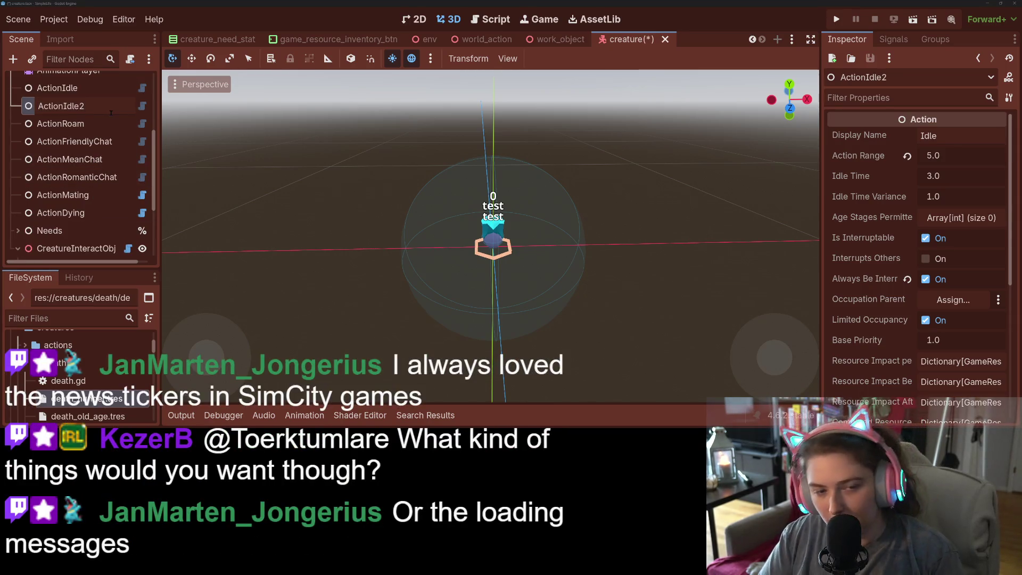
pyautogui.write('MoveAw')
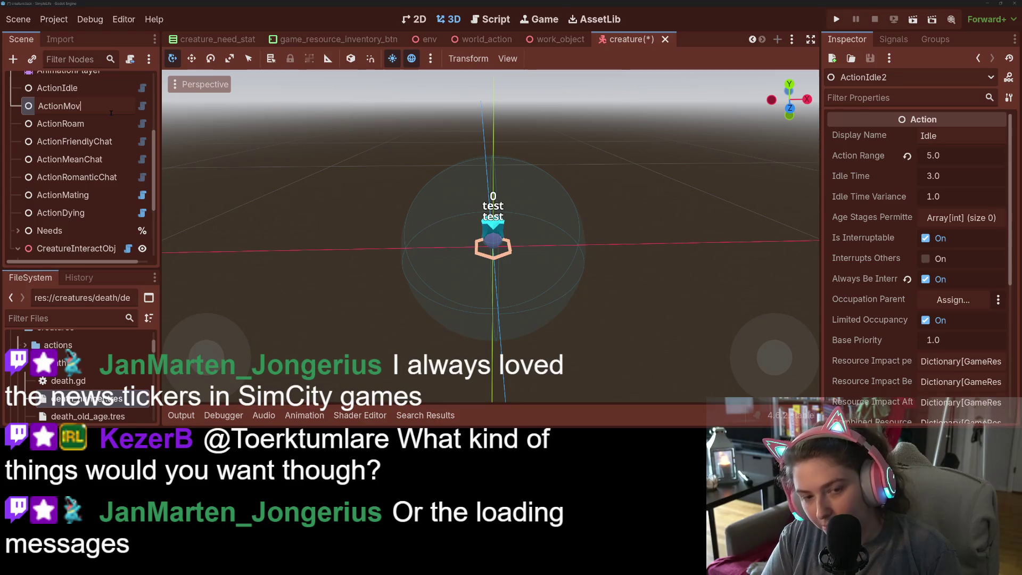
pyautogui.write('ay')
pyautogui.press('Return')
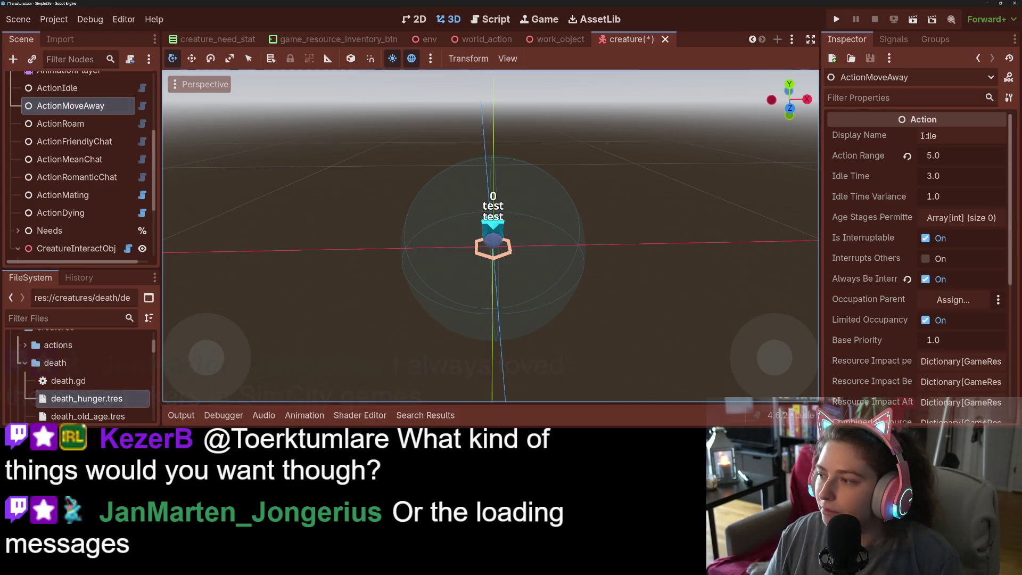
pyautogui.click(929, 137)
pyautogui.write('Moving Away')
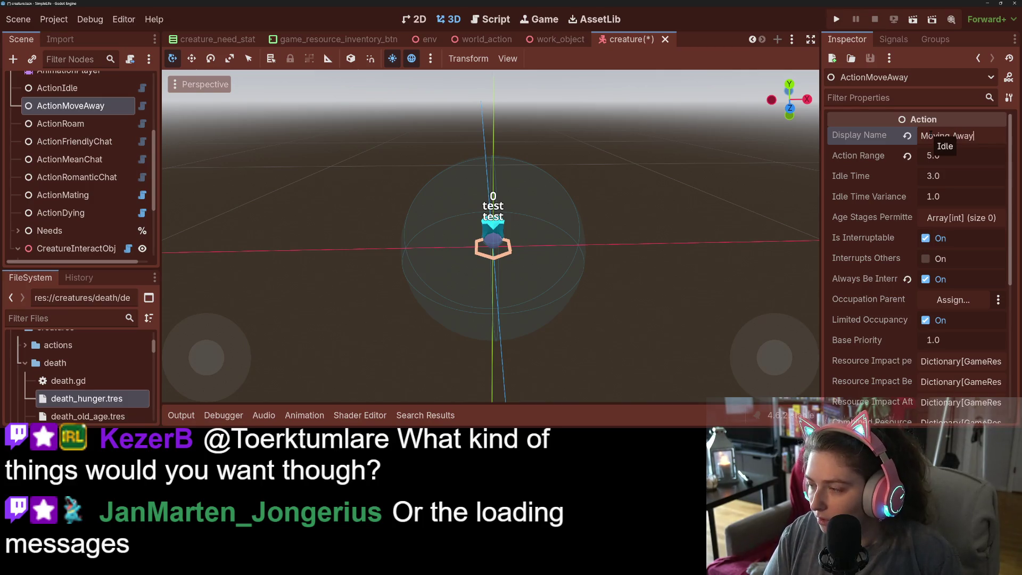
pyautogui.hotkey('ctrl', 's')
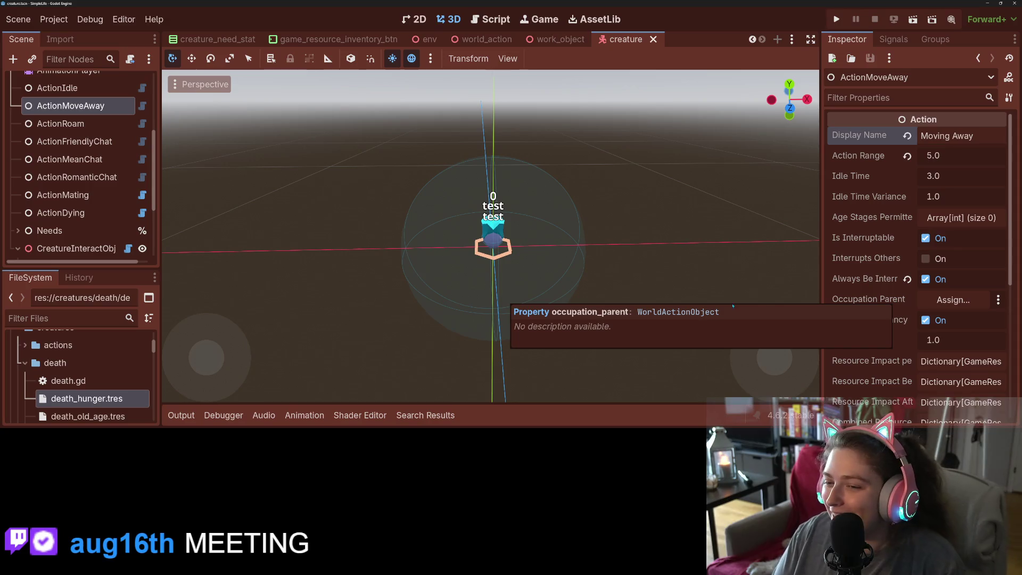
# Zoom in on the creature in the 3D view, then switch to the Trello board
pyautogui.moveTo(664, 281); pyautogui.dragTo(687, 272)
pyautogui.scroll(3, 684, 269)
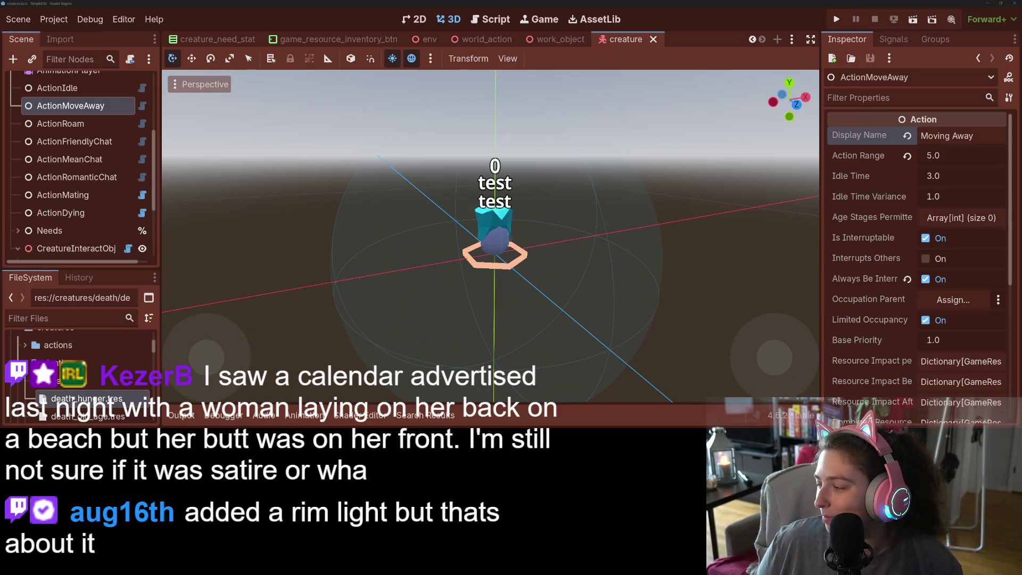
pyautogui.hotkey('alt', 'Tab')
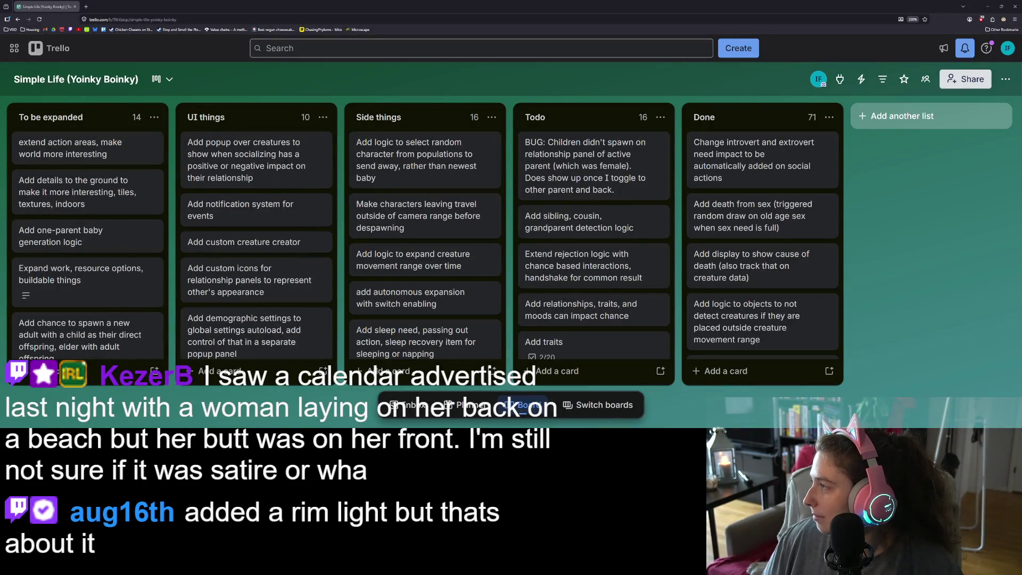
# Open Twitch in a new browser tab from the bookmark
pyautogui.click(71, 30)
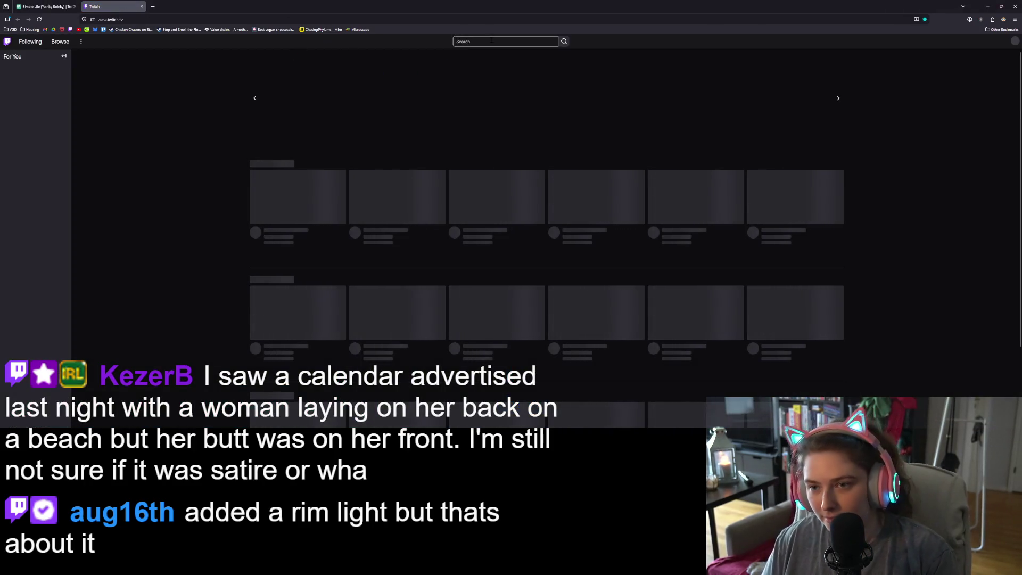
# Search Twitch for the streamer's channel and play its most recent past broadcast
pyautogui.click(491, 41)
pyautogui.write('aug16th')
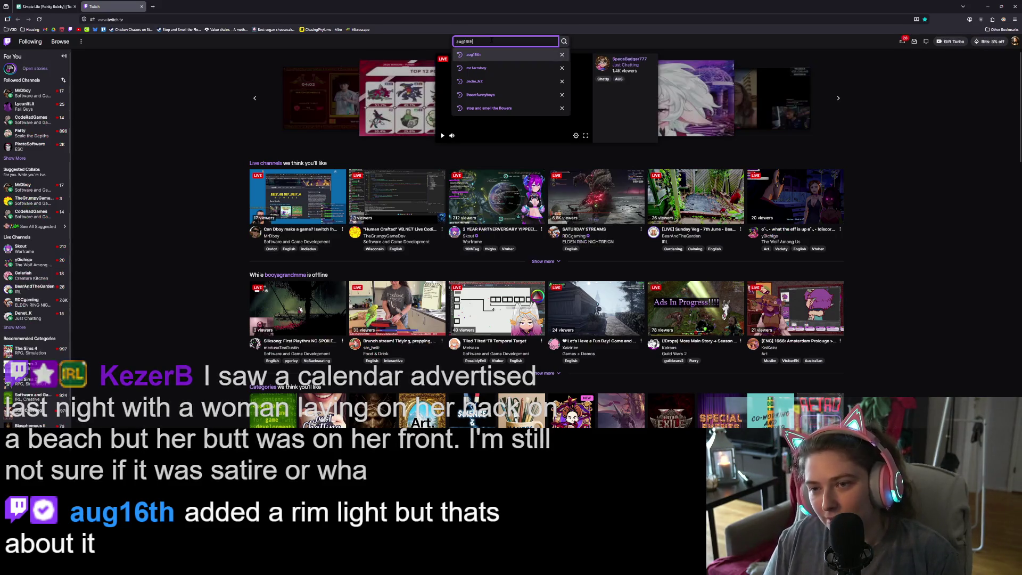
pyautogui.press('Return')
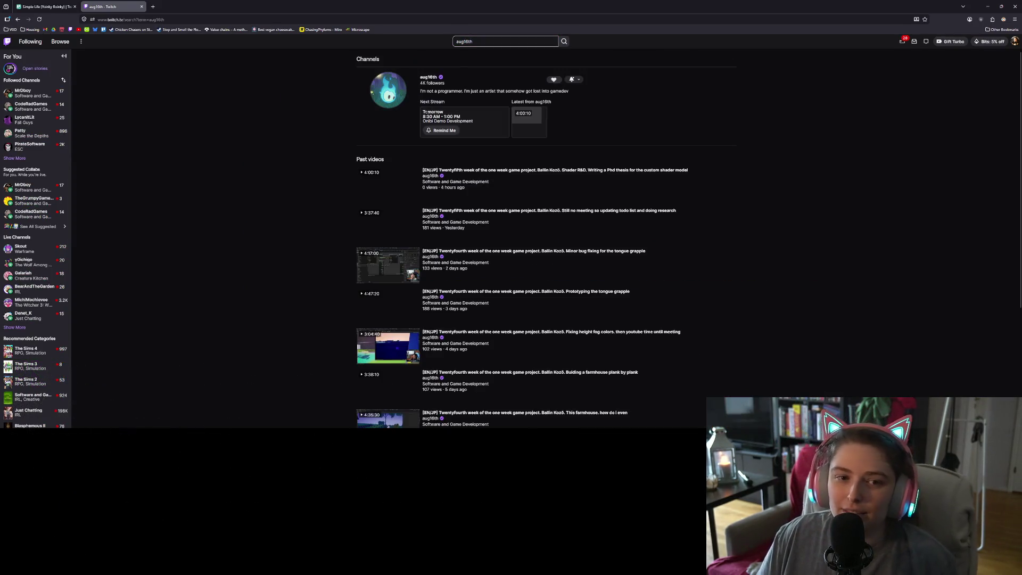
pyautogui.click(434, 80)
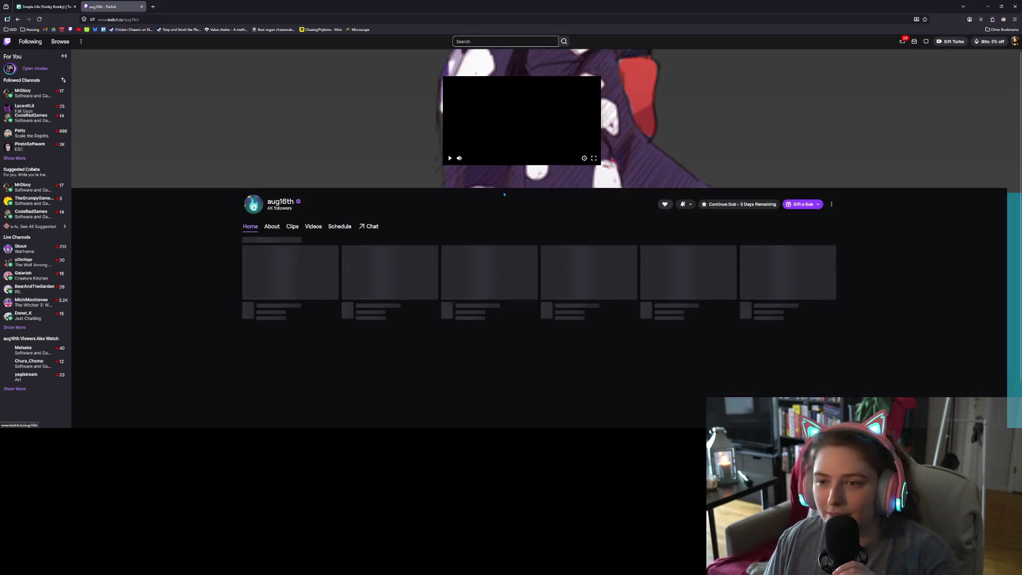
pyautogui.click(319, 229)
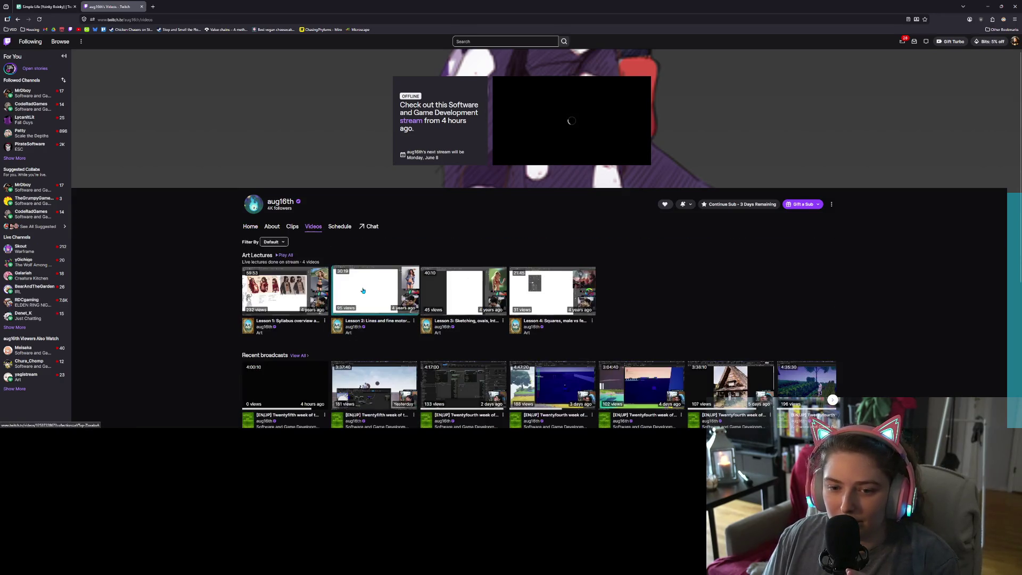
pyautogui.scroll(-3, 293, 303)
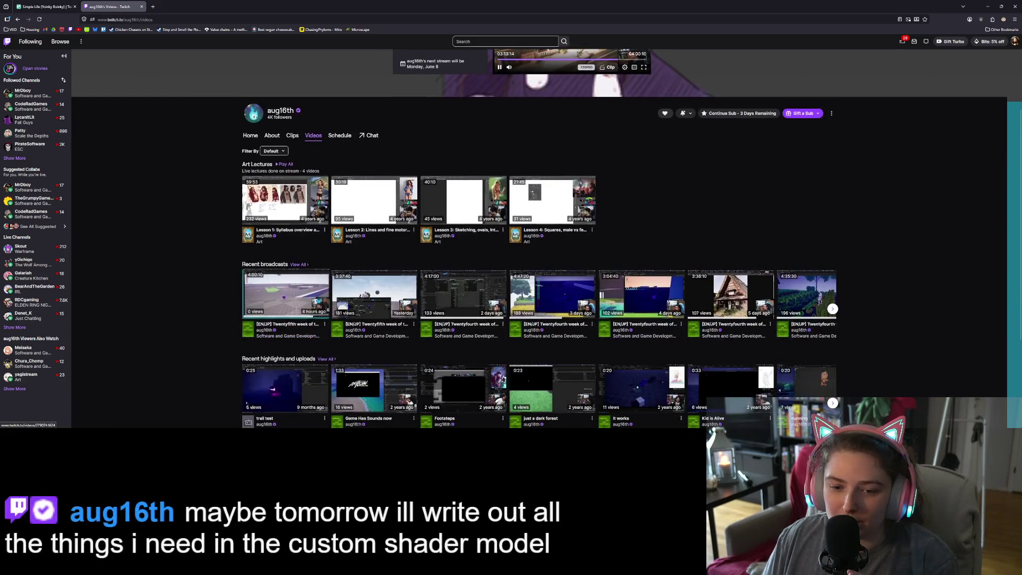
pyautogui.click(317, 302)
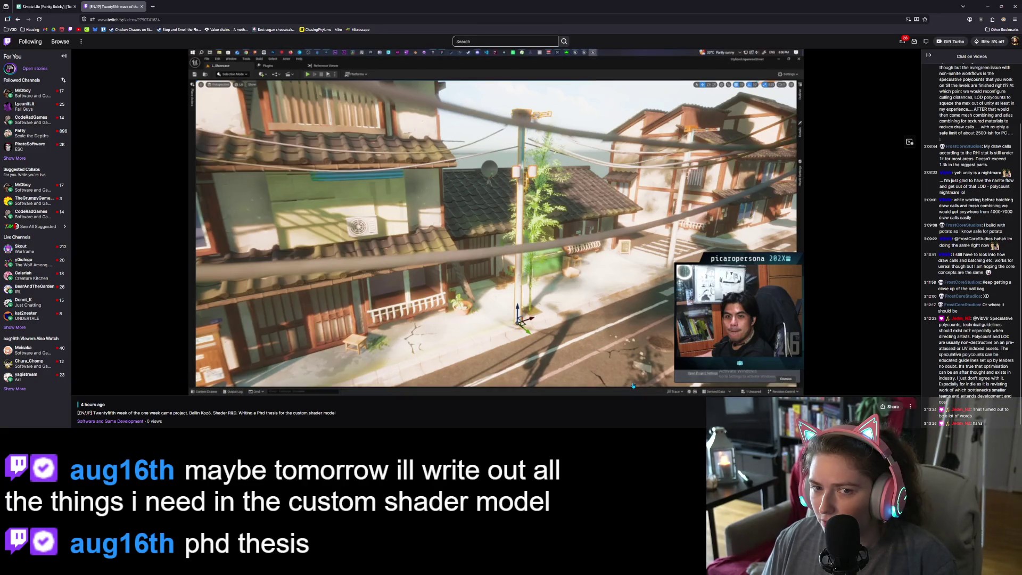
# Skip the Twitch replay forward via 01:07, 01:29 and 01:55 to about 02:28, where the material graph is shown
pyautogui.click(632, 385)
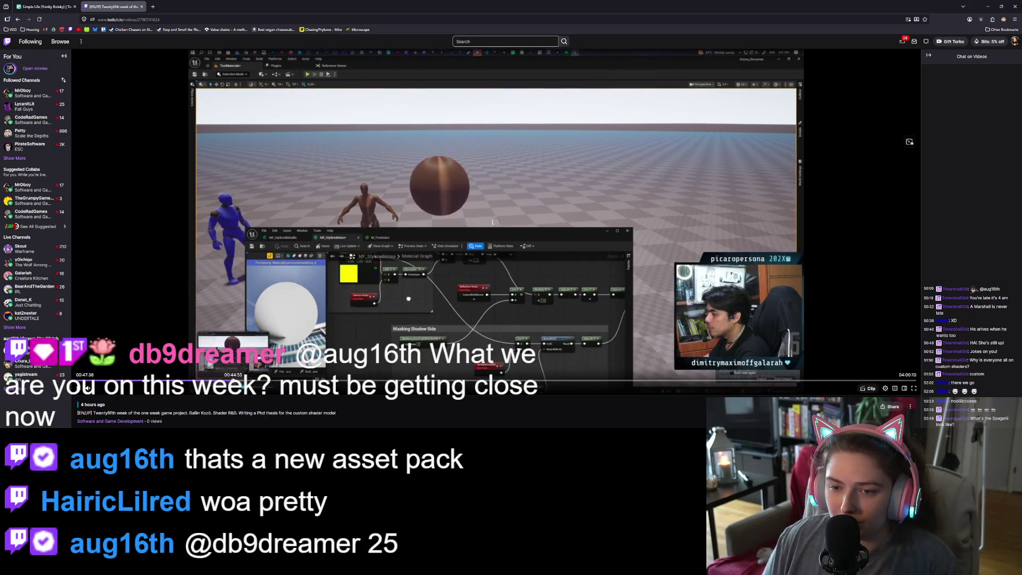
pyautogui.click(312, 381)
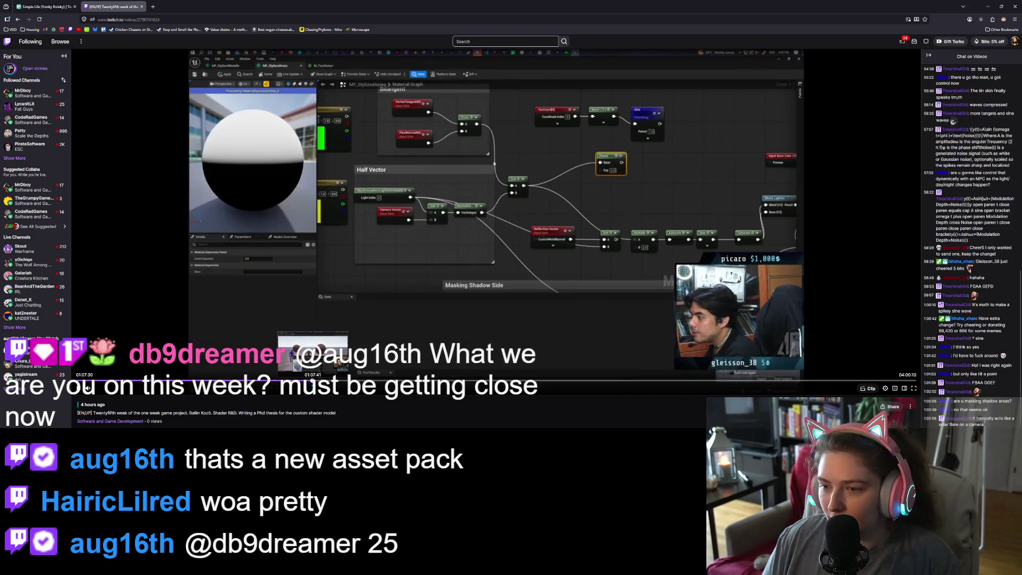
pyautogui.click(320, 381)
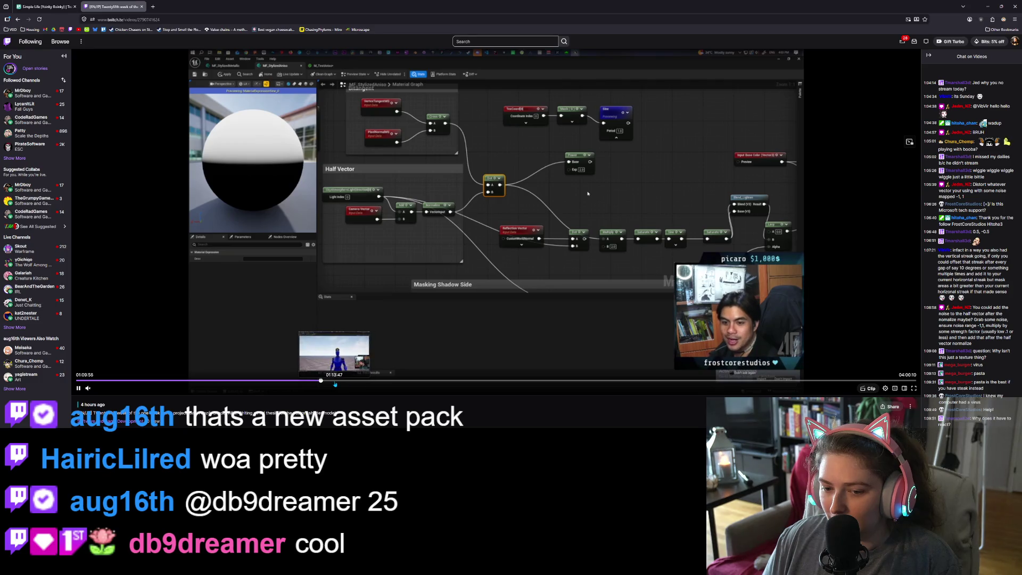
pyautogui.click(334, 381)
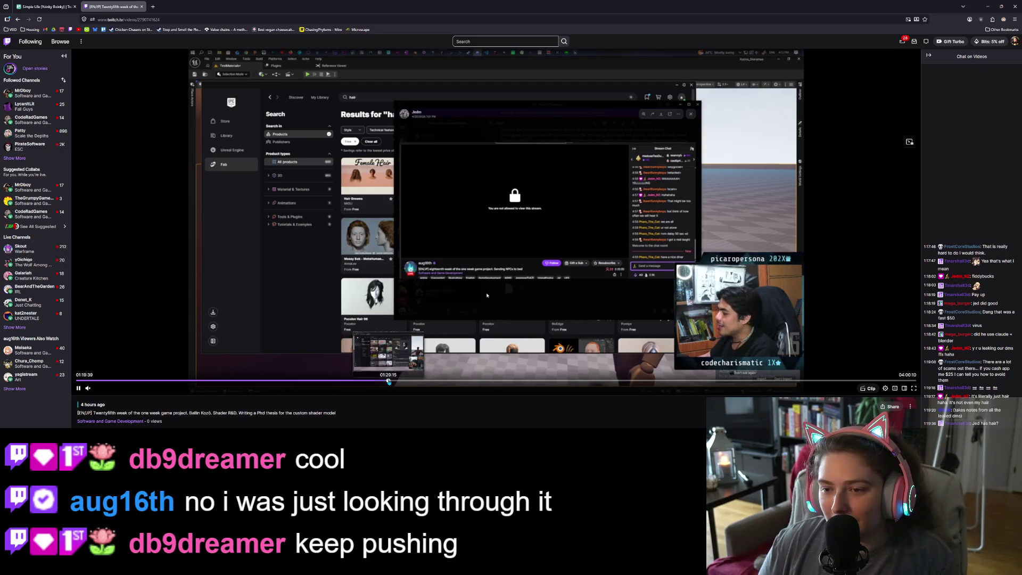
pyautogui.click(389, 381)
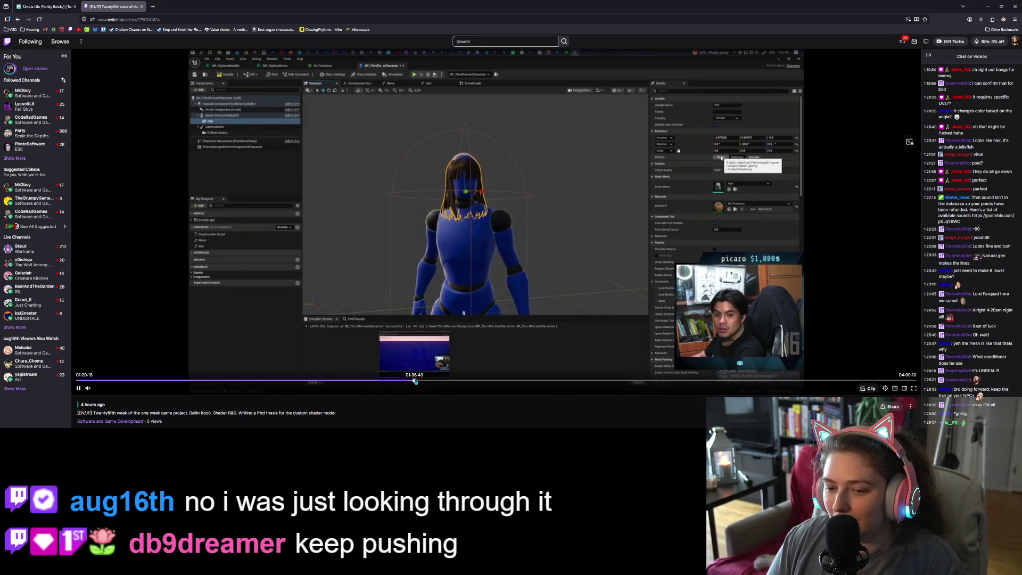
pyautogui.click(409, 382)
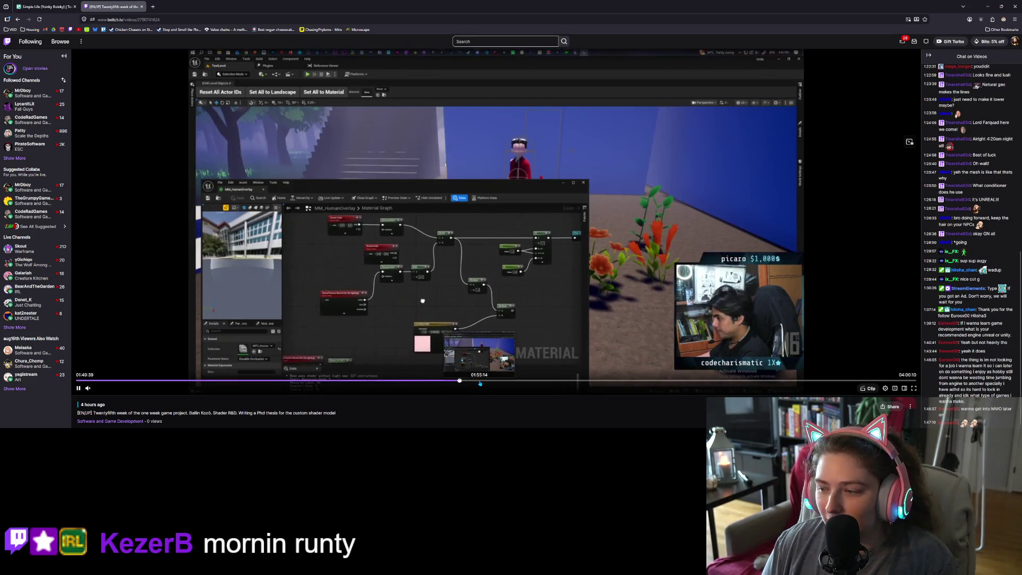
pyautogui.click(479, 383)
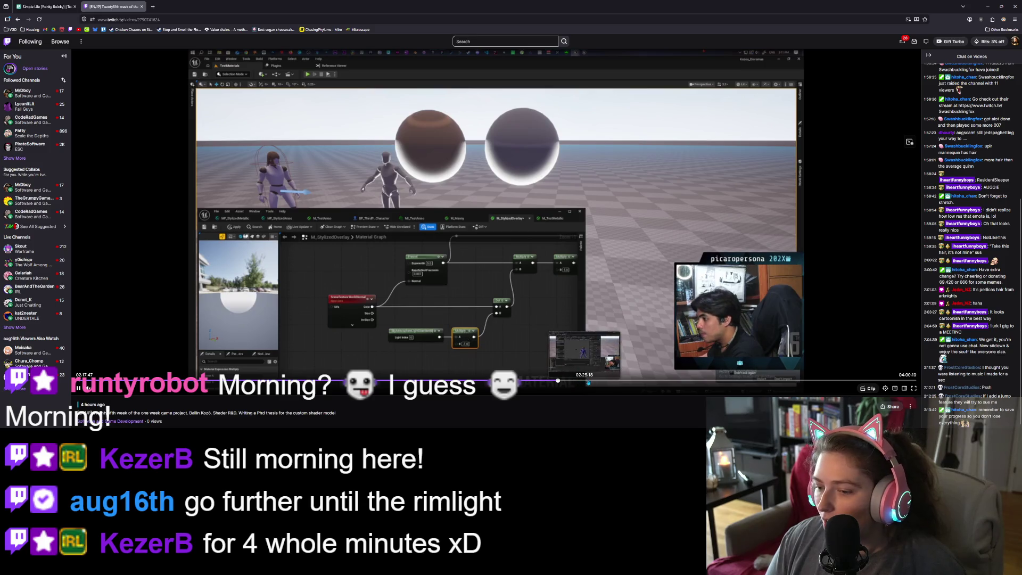
pyautogui.click(595, 382)
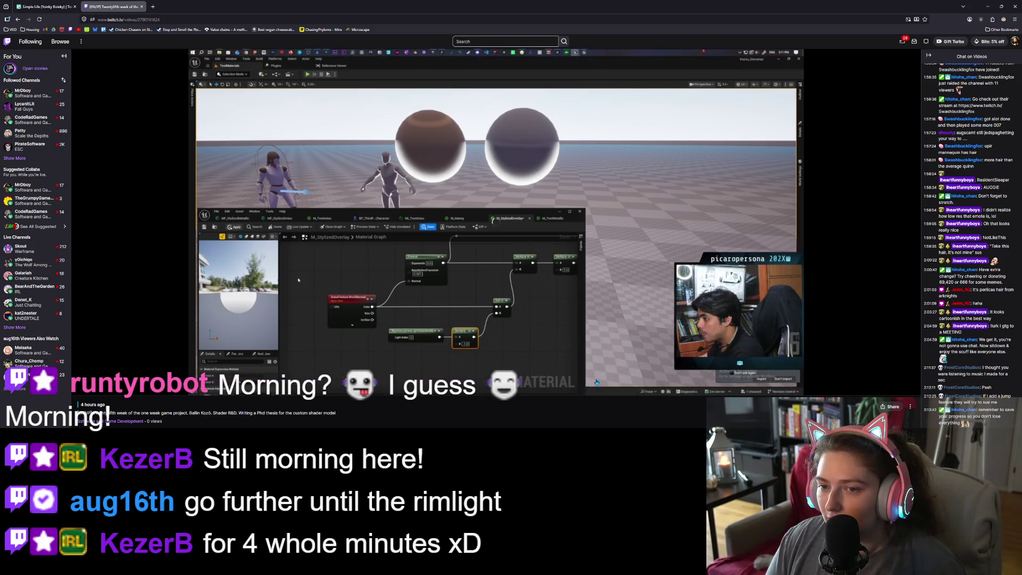
pyautogui.click(607, 381)
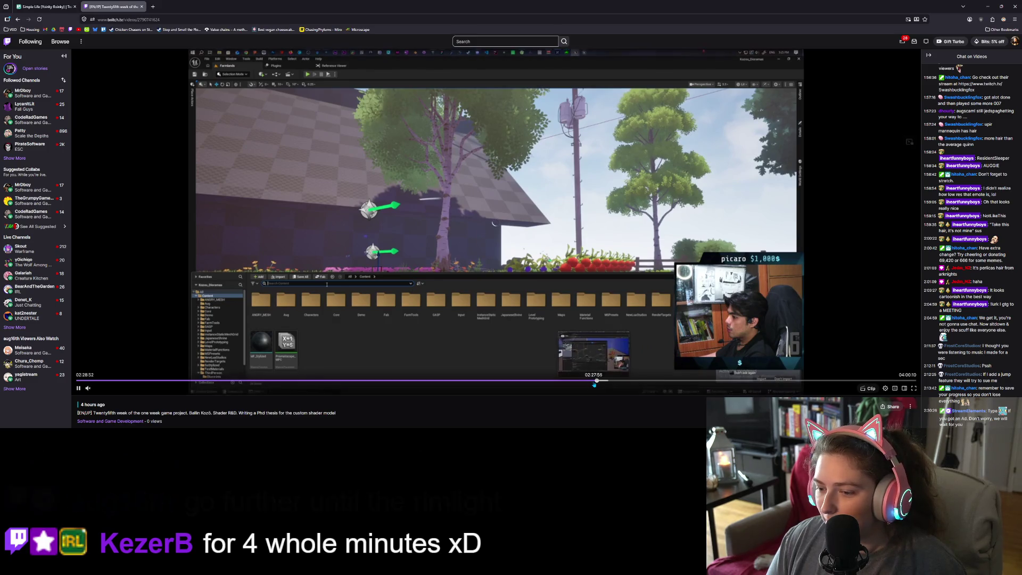
pyautogui.click(596, 382)
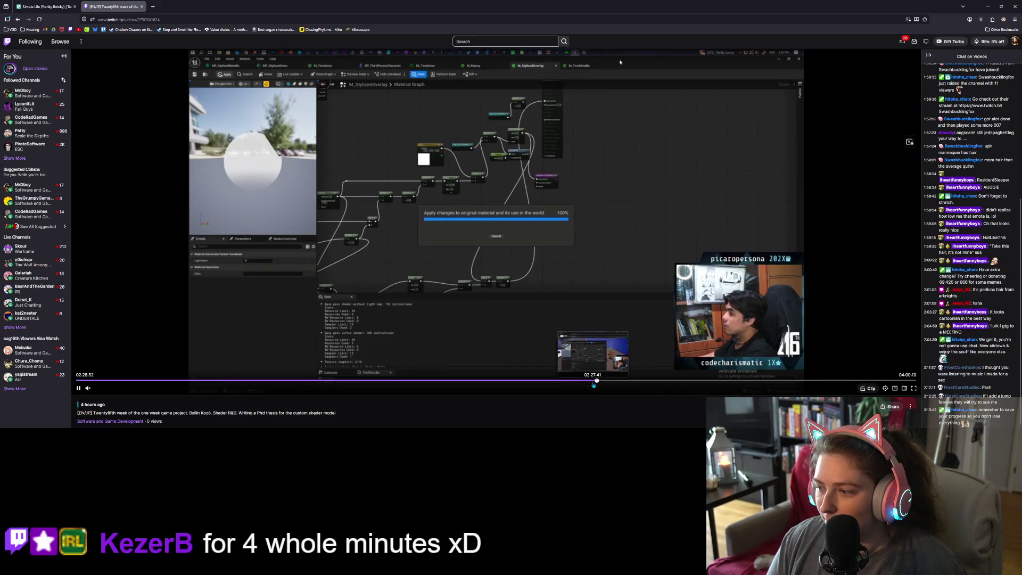
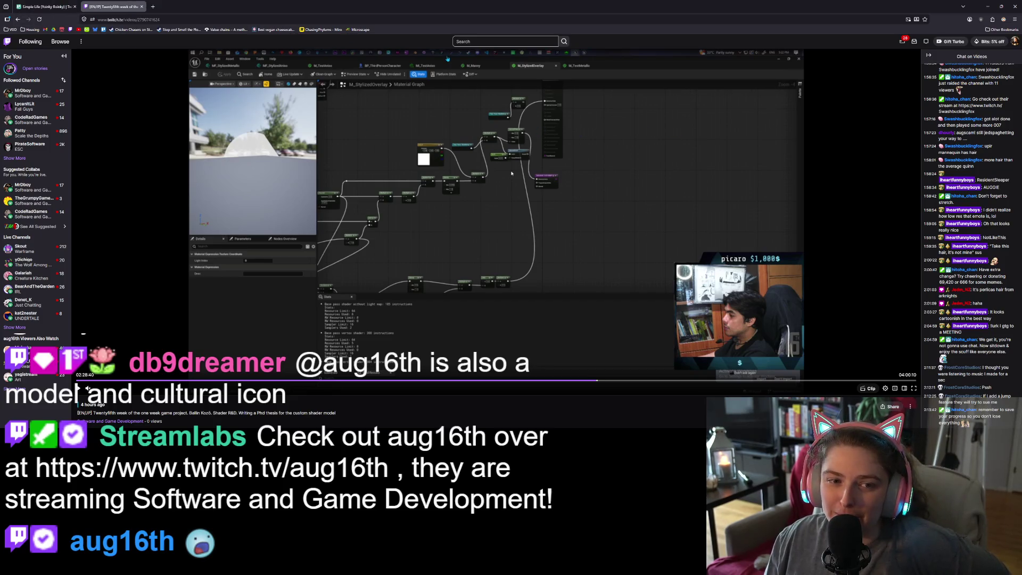
# Leave the Twitch VOD and return to the Godot editor showing the creature scene
pyautogui.click(57, 9)
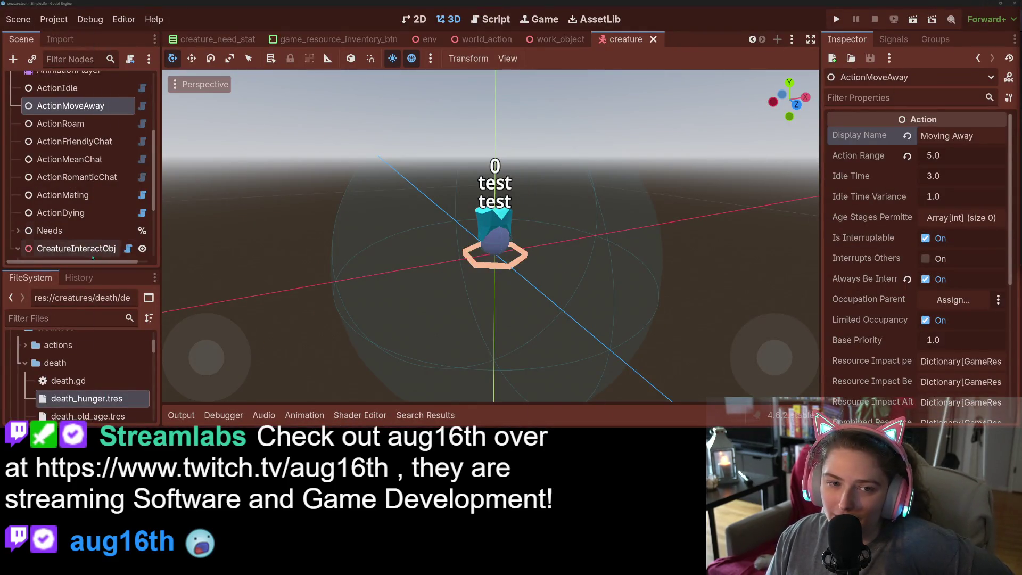
# Open creature.gd in the Script workspace, passing through creatures.gd
pyautogui.moveTo(120, 267); pyautogui.dragTo(120, 225)
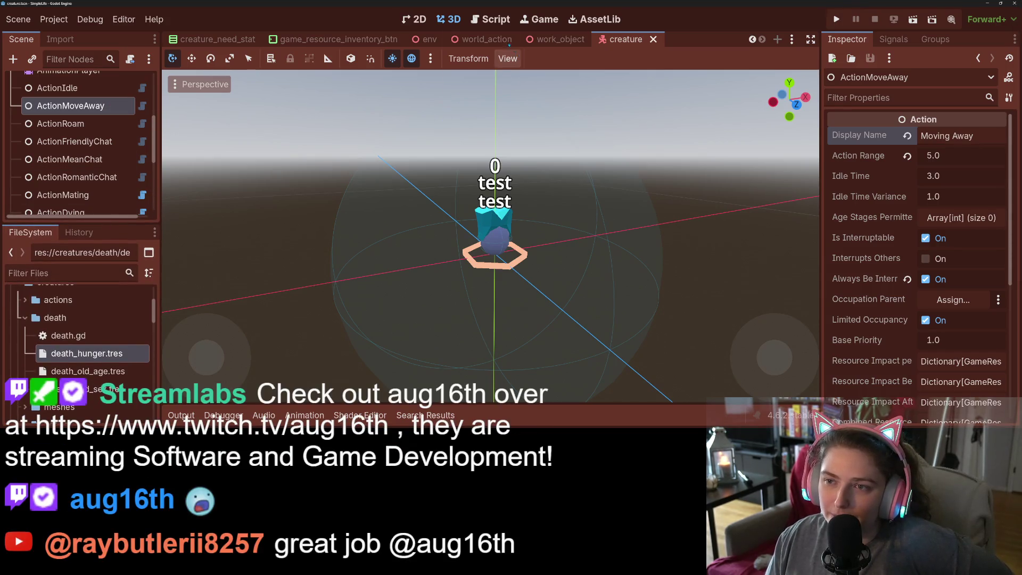
pyautogui.click(490, 25)
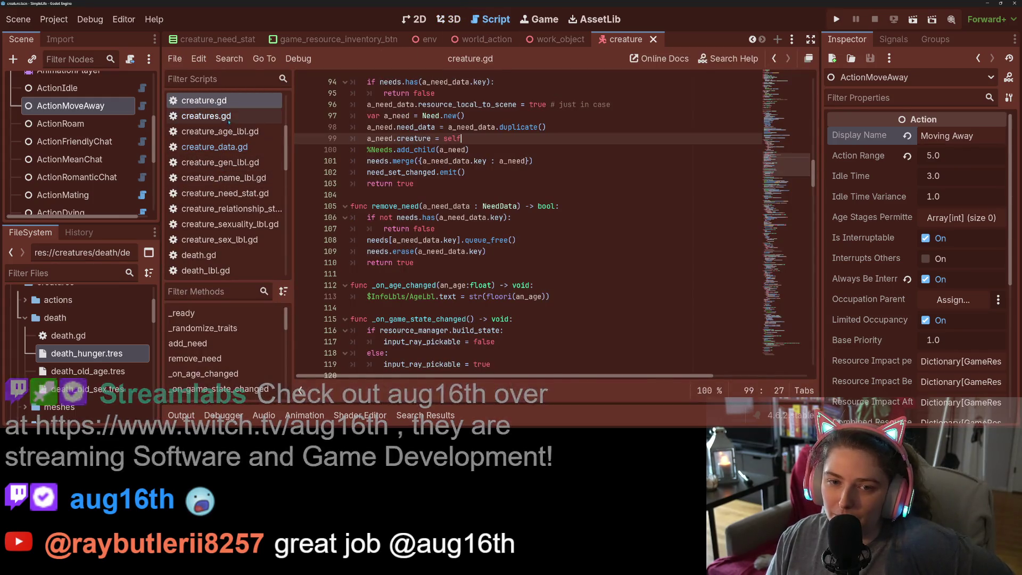
pyautogui.click(206, 115)
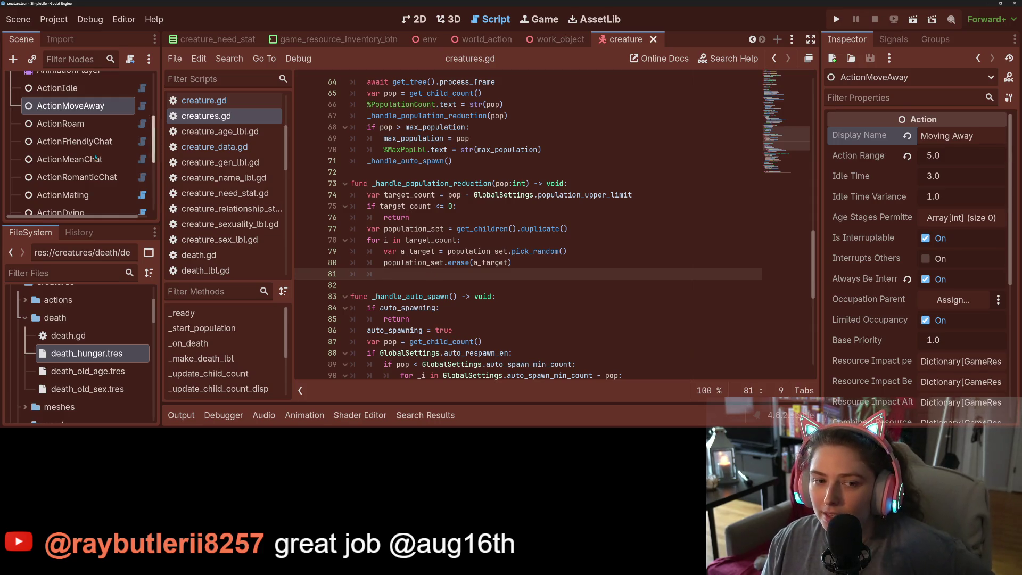
pyautogui.scroll(5, 107, 122)
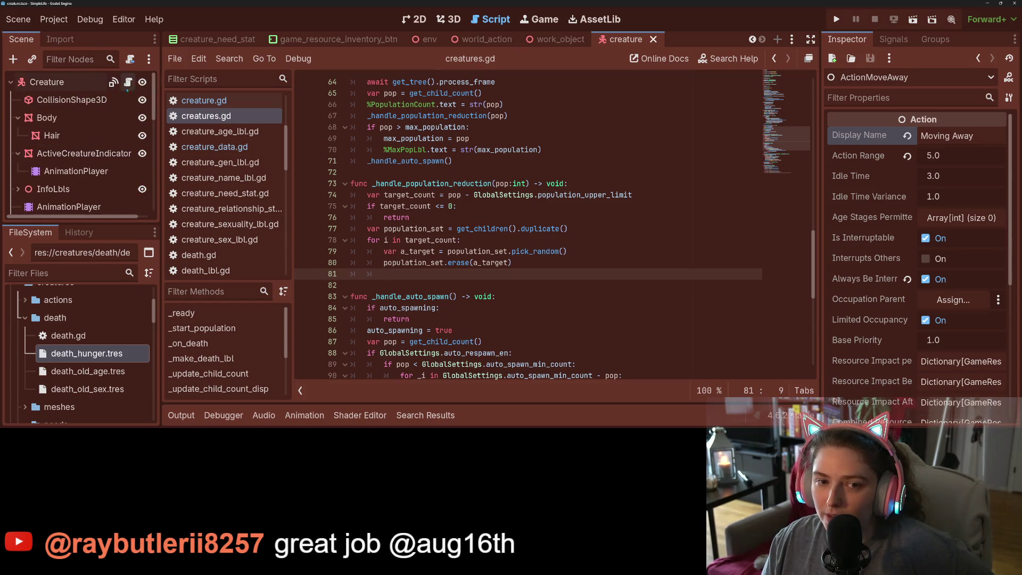
pyautogui.click(127, 82)
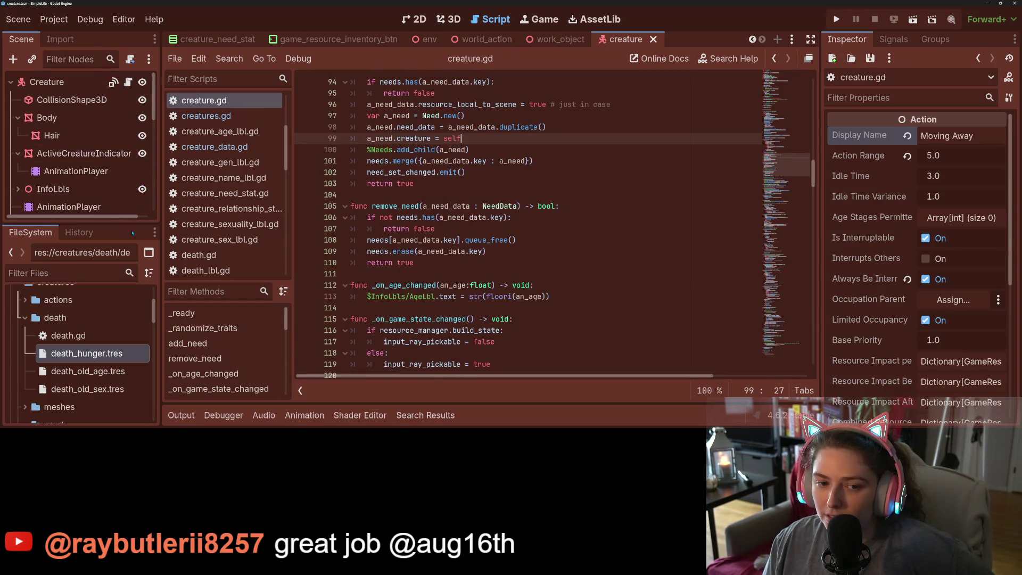
pyautogui.moveTo(131, 223); pyautogui.dragTo(180, 401)
pyautogui.scroll(20, 527, 224)
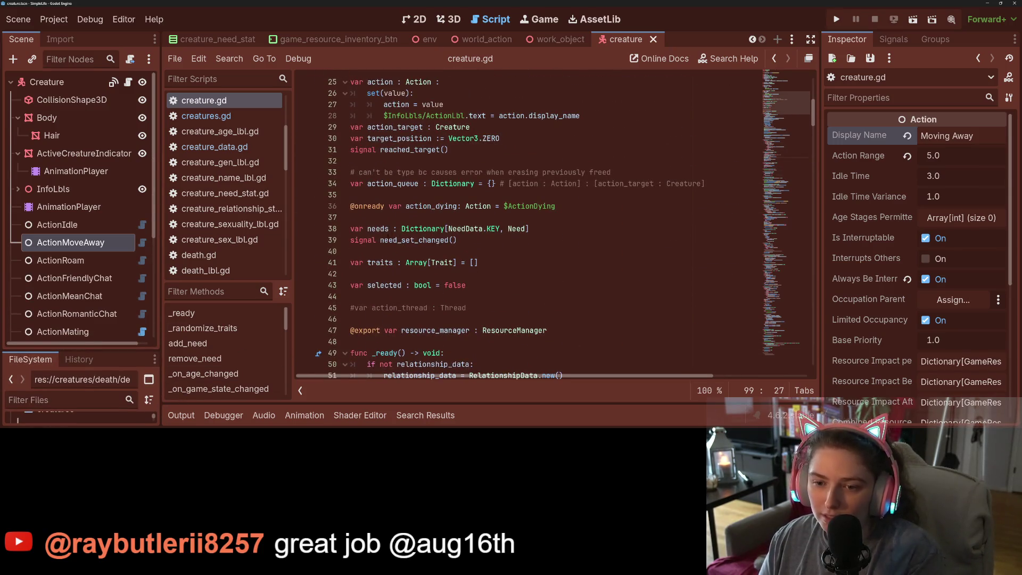
pyautogui.moveTo(79, 242); pyautogui.dragTo(397, 220)
pyautogui.doubleClick(434, 222)
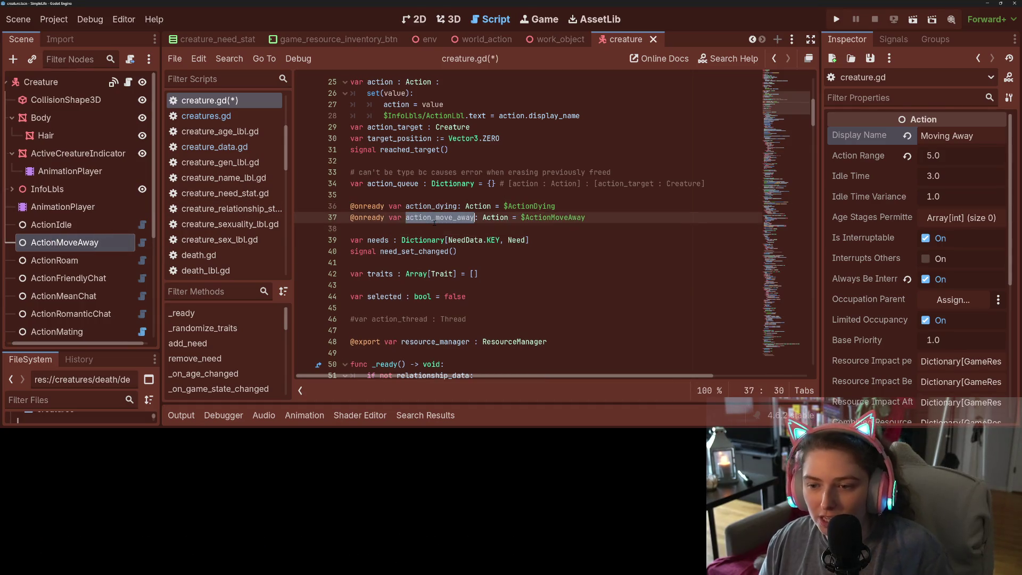
# Save creature.gd and start a move_away() -> void: function below add_need
pyautogui.hotkey('ctrl', 's')
pyautogui.scroll(-7, 508, 274)
pyautogui.scroll(-12, 509, 274)
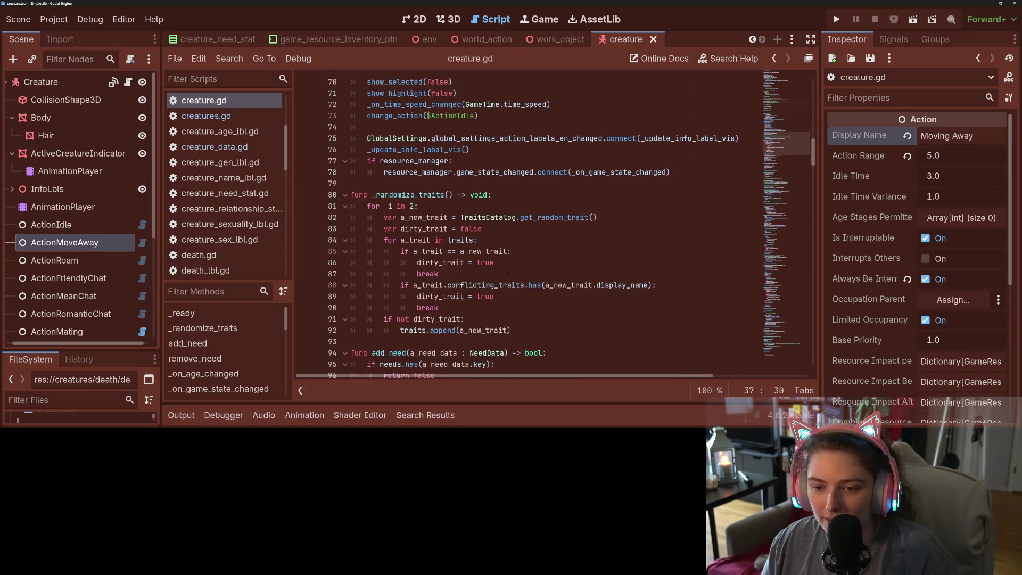
pyautogui.scroll(-4, 508, 274)
pyautogui.click(431, 202)
pyautogui.scroll(-3, 431, 202)
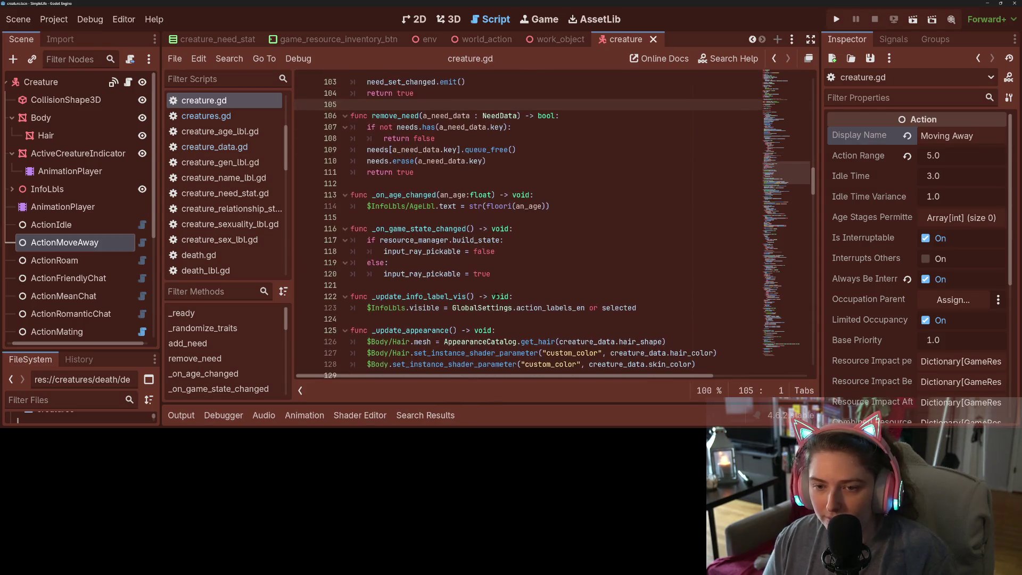
pyautogui.press('Return')
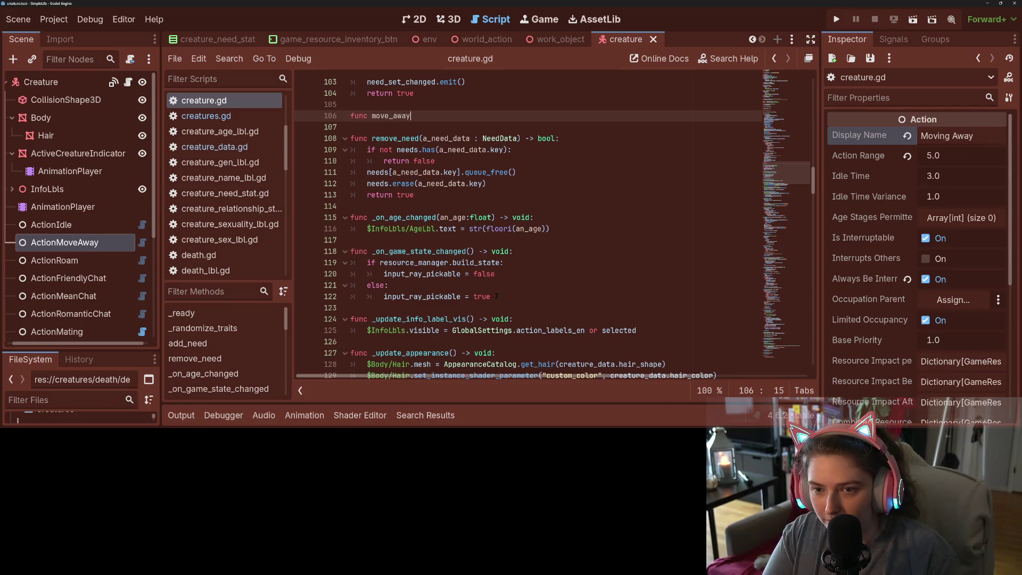
pyautogui.write('> voi')
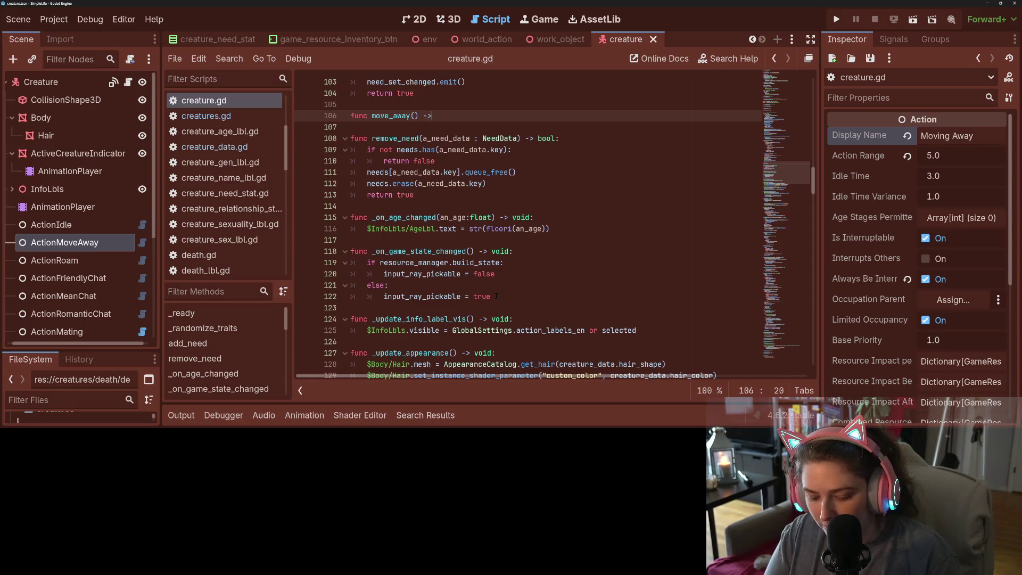
pyautogui.write('d:')
pyautogui.press('Return')
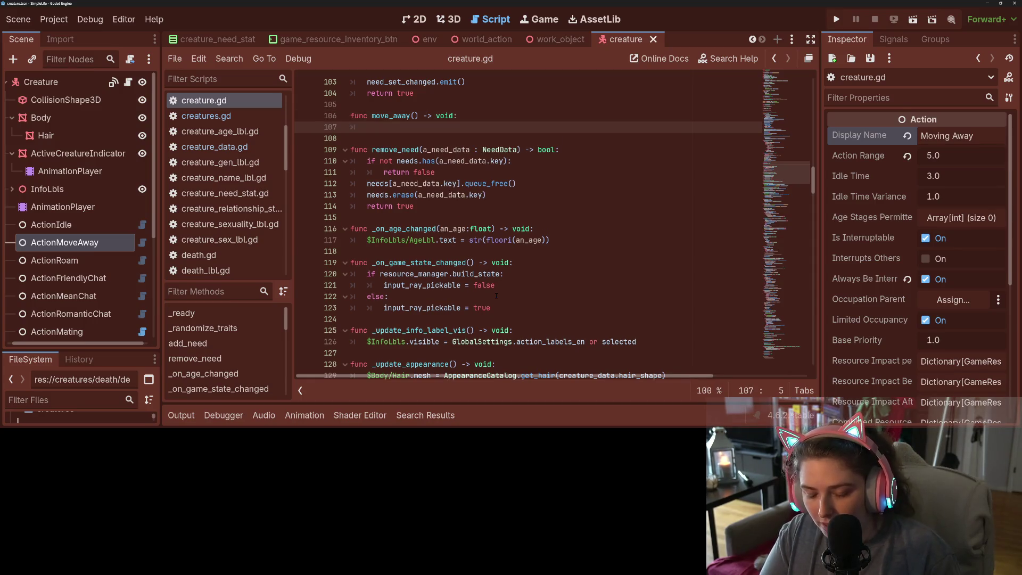
# Make move_away() call add_action_to_queue(action_move_away, null), then switch to creature_data.gd
pyautogui.write('add')
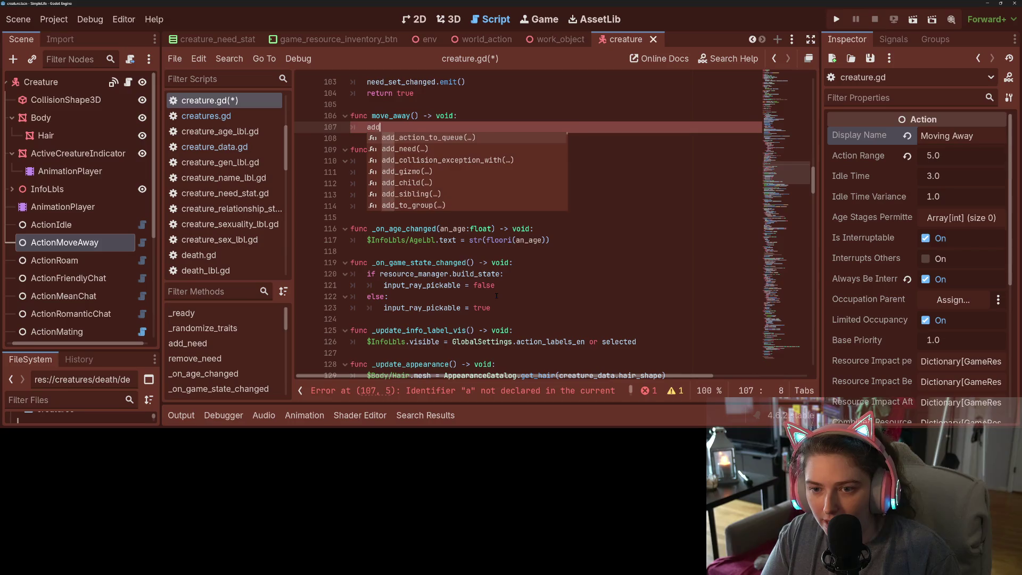
pyautogui.press('Return')
pyautogui.write('action_move_away)')
pyautogui.hotkey('ctrl', 's')
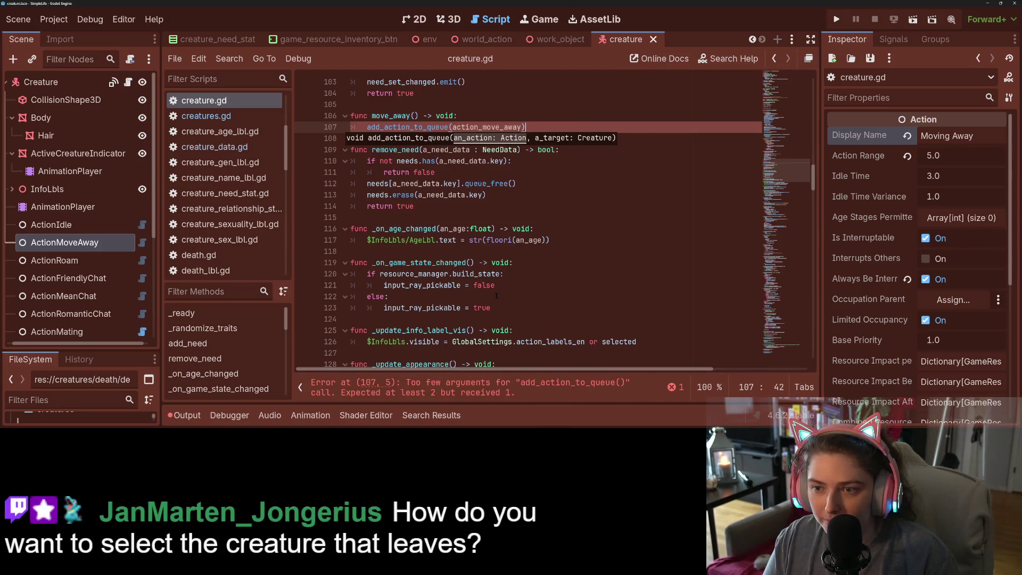
pyautogui.write('null')
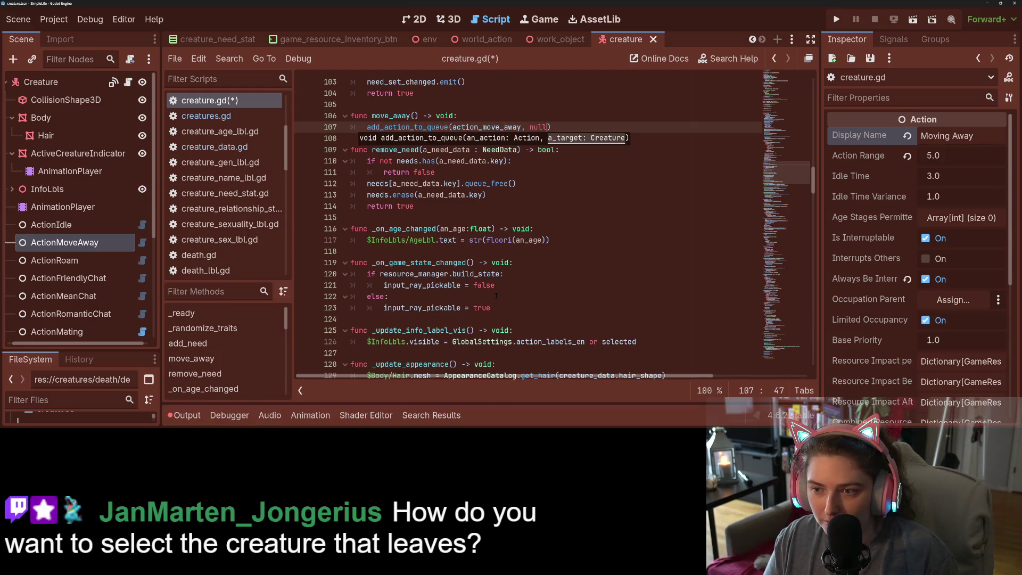
pyautogui.press('Up')
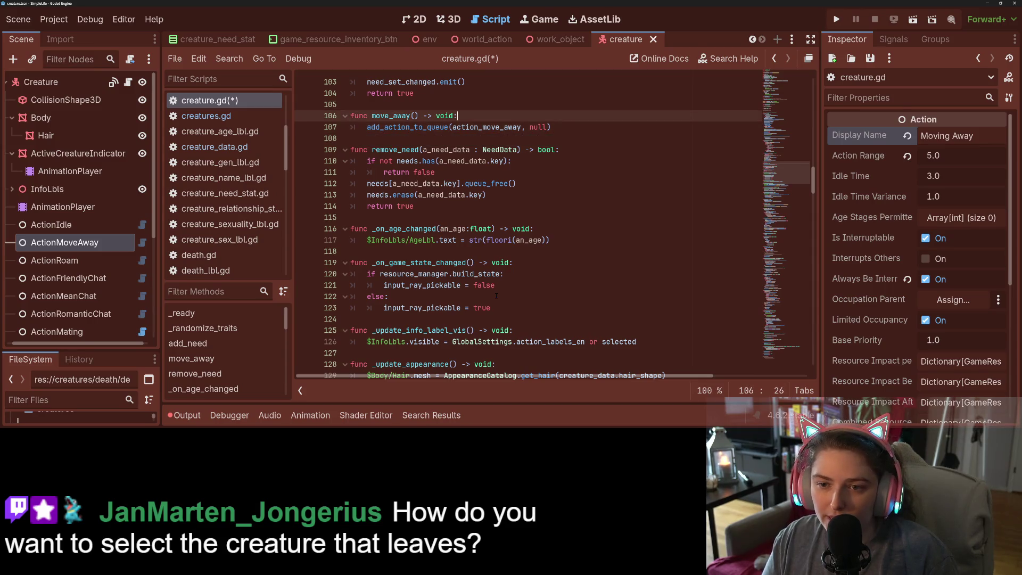
pyautogui.press('Down')
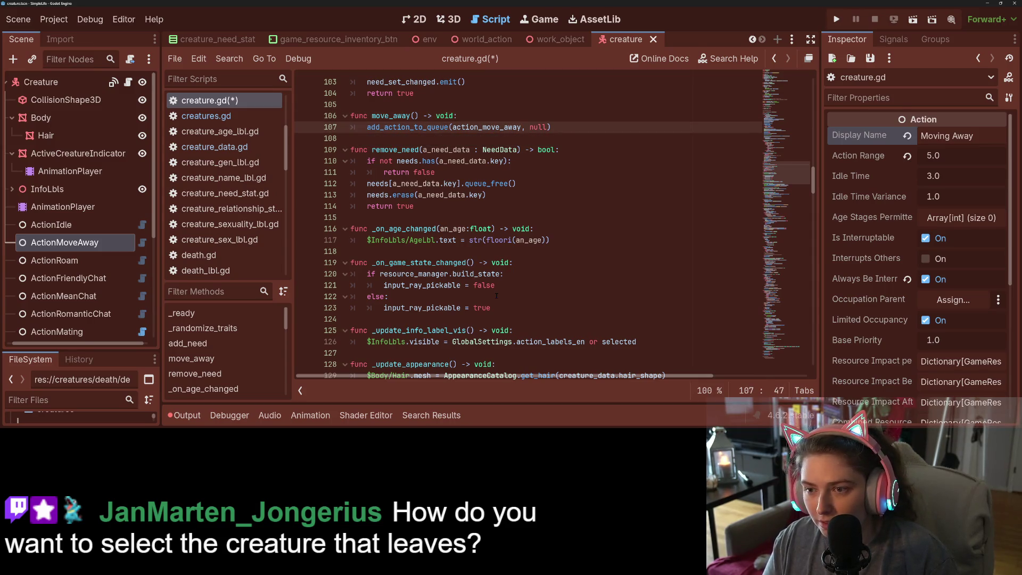
pyautogui.press('Return')
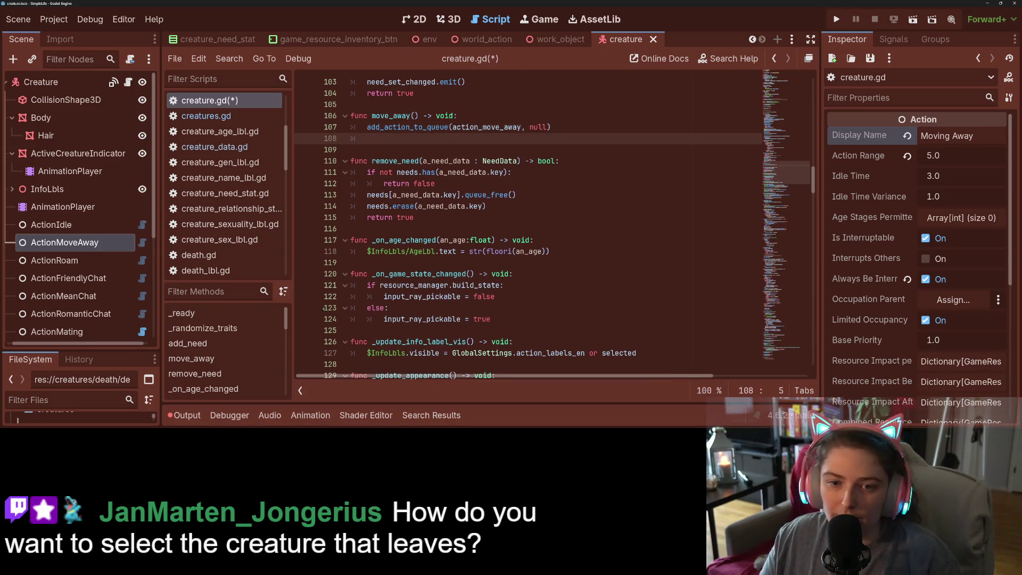
pyautogui.click(215, 146)
pyautogui.moveTo(793, 160)
pyautogui.mouseDown()
pyautogui.moveTo(797, 113)
pyautogui.moveTo(789, 127)
pyautogui.moveTo(789, 114)
pyautogui.mouseUp()
# Declare var moved_away : bool = false in creature_data.gd and set it true in move_away()
pyautogui.click(400, 271)
pyautogui.press('Return')
pyautogui.press('Return')
pyautogui.press('Up')
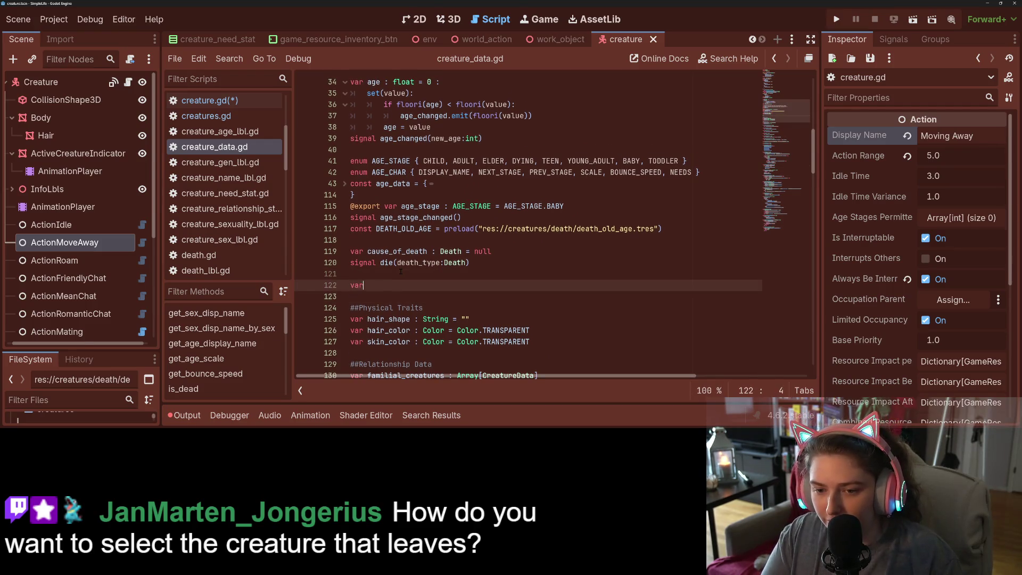
pyautogui.write('ed_away')
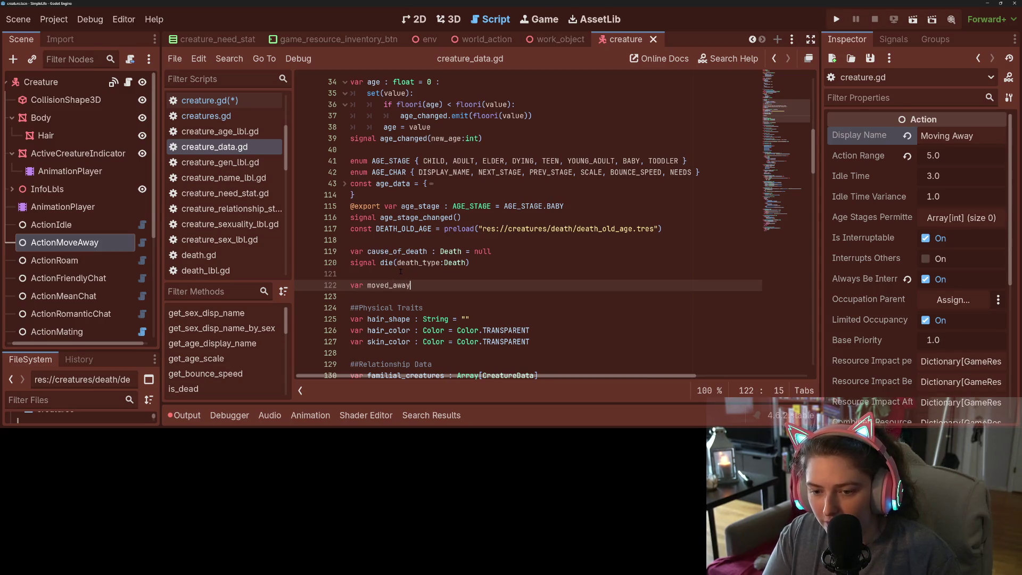
pyautogui.write(' : bool = false')
pyautogui.hotkey('ctrl', 's')
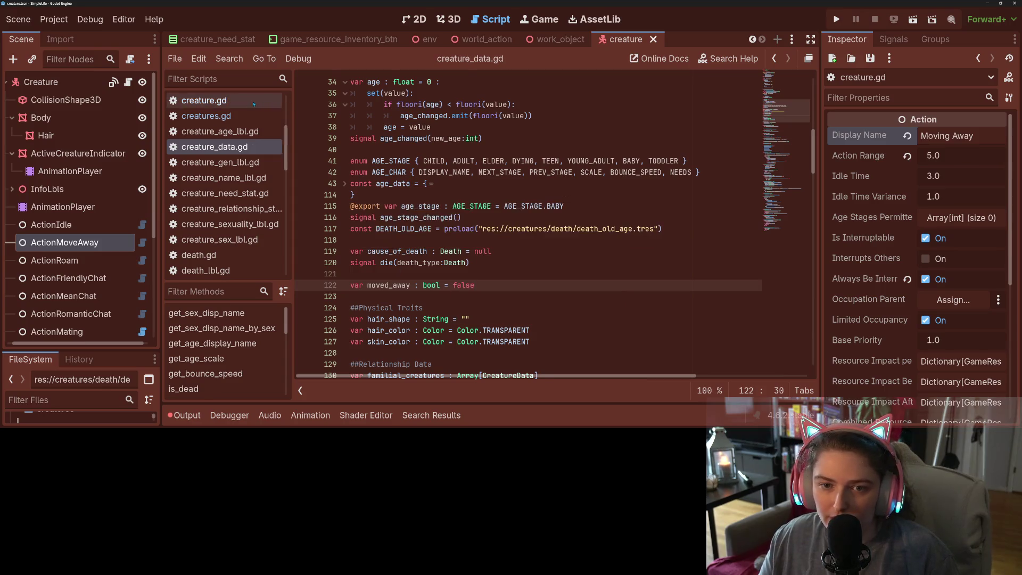
pyautogui.click(253, 103)
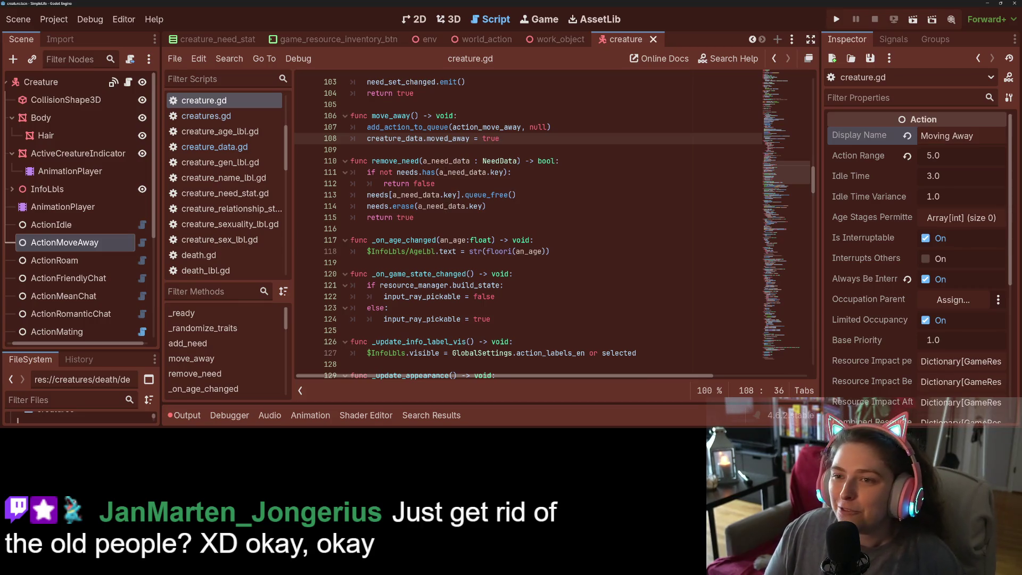
pyautogui.doubleClick(436, 138)
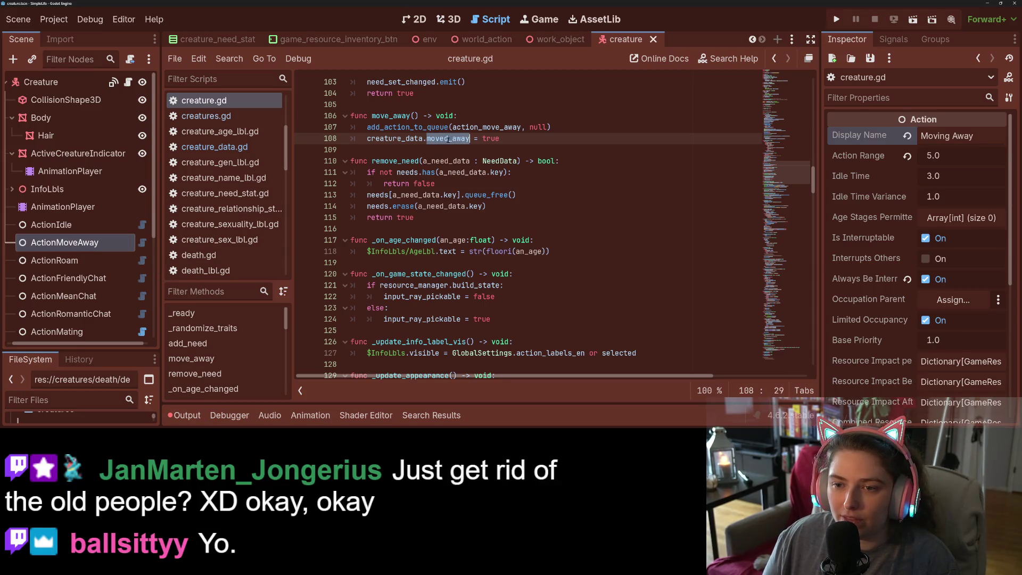
# Attach a new action_move_away.gd script inheriting Action to ActionMoveAway, saved in res://creatures/actions
pyautogui.rightClick(114, 242)
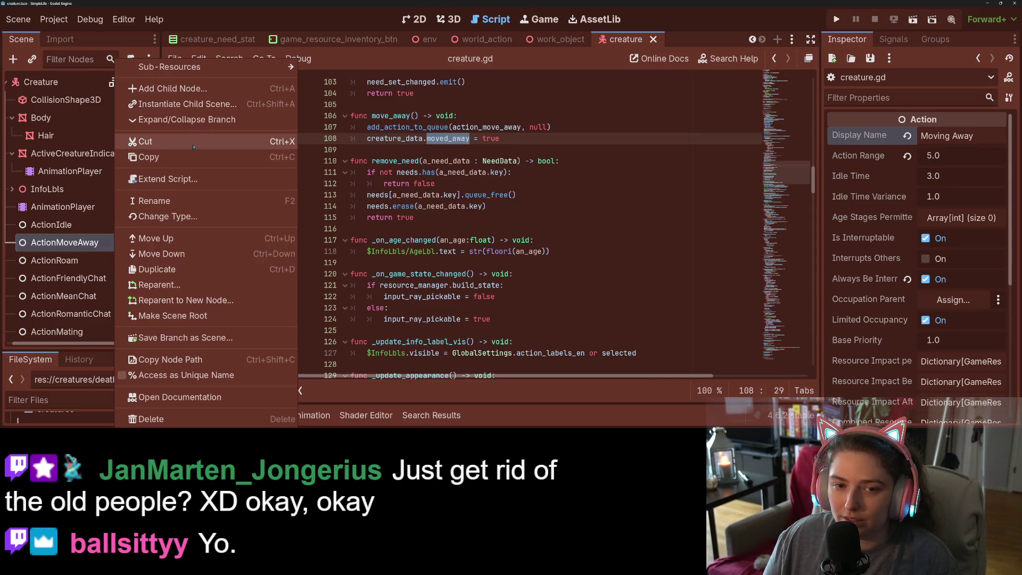
pyautogui.click(165, 179)
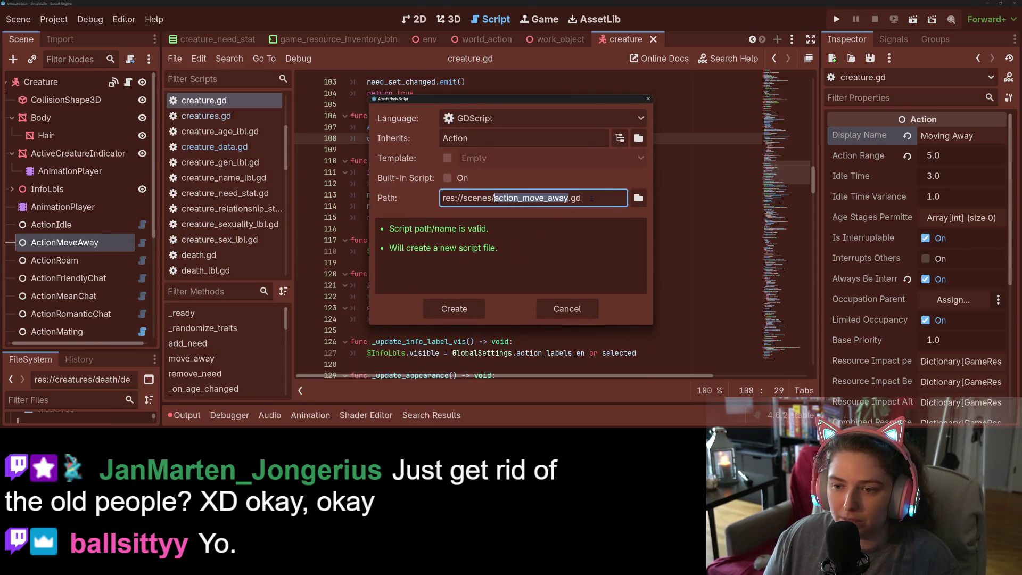
pyautogui.click(633, 197)
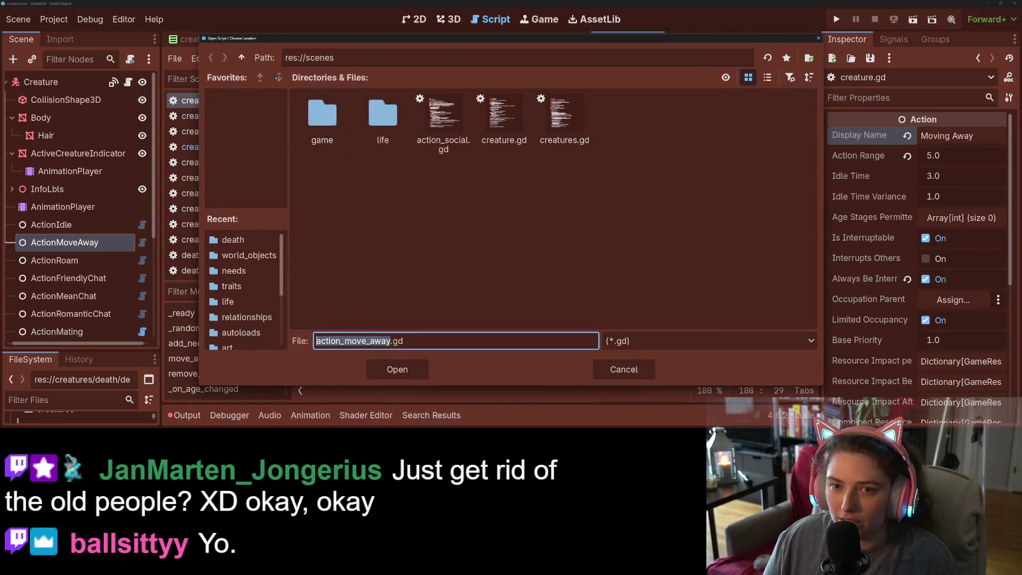
pyautogui.doubleClick(381, 116)
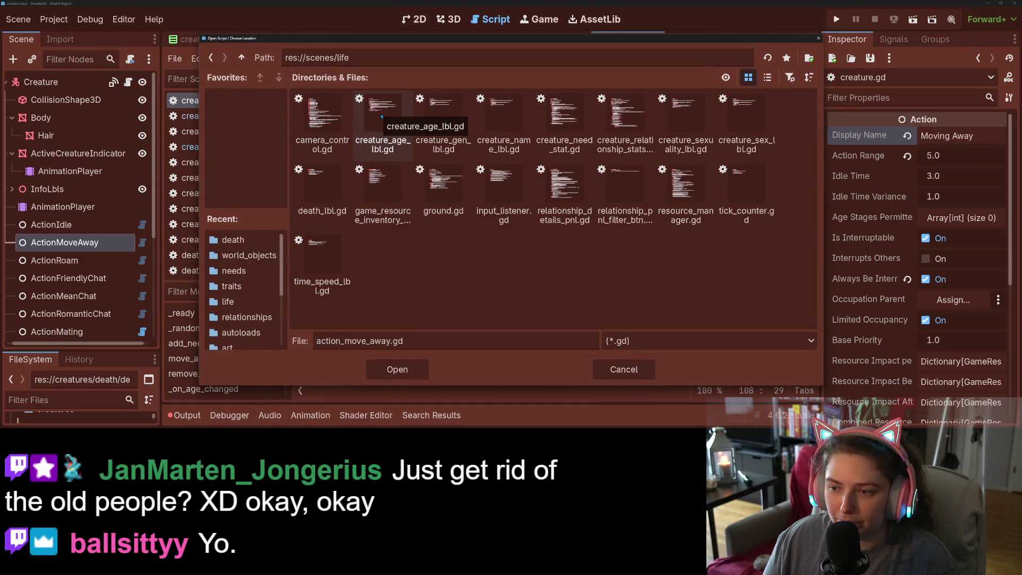
pyautogui.scroll(-3, 248, 336)
pyautogui.scroll(-4, 248, 337)
pyautogui.click(249, 294)
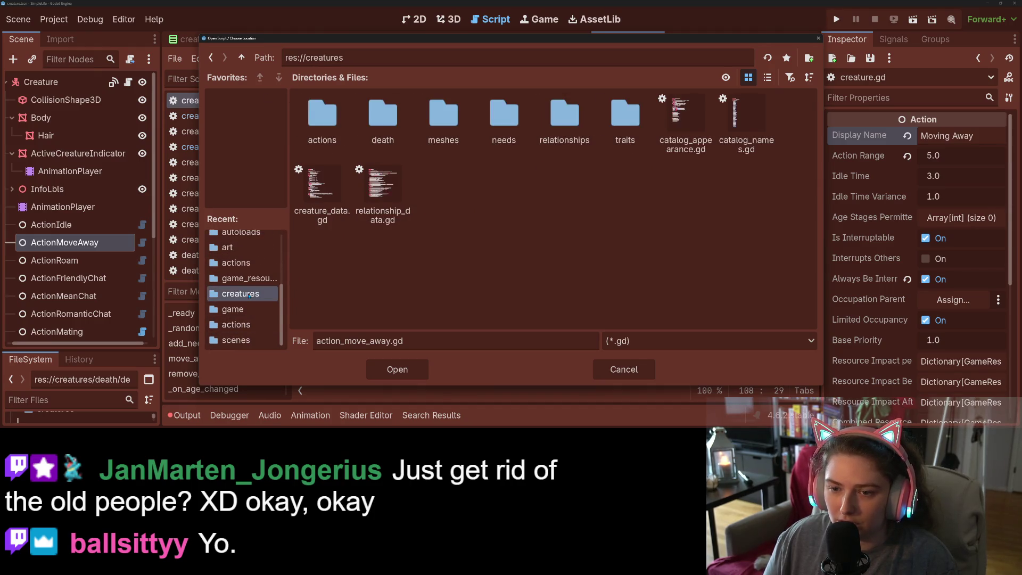
pyautogui.doubleClick(322, 114)
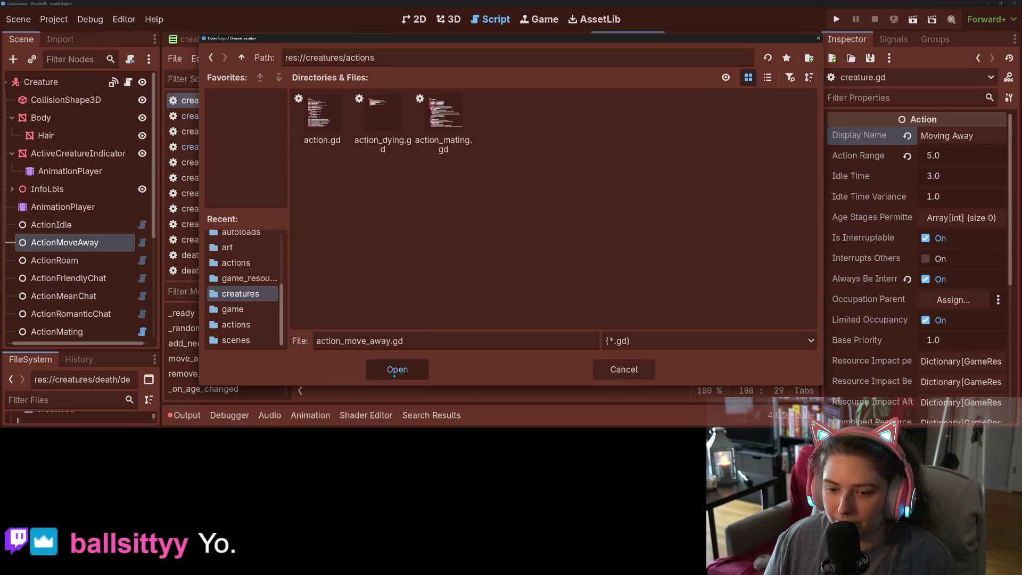
pyautogui.click(397, 369)
pyautogui.click(454, 309)
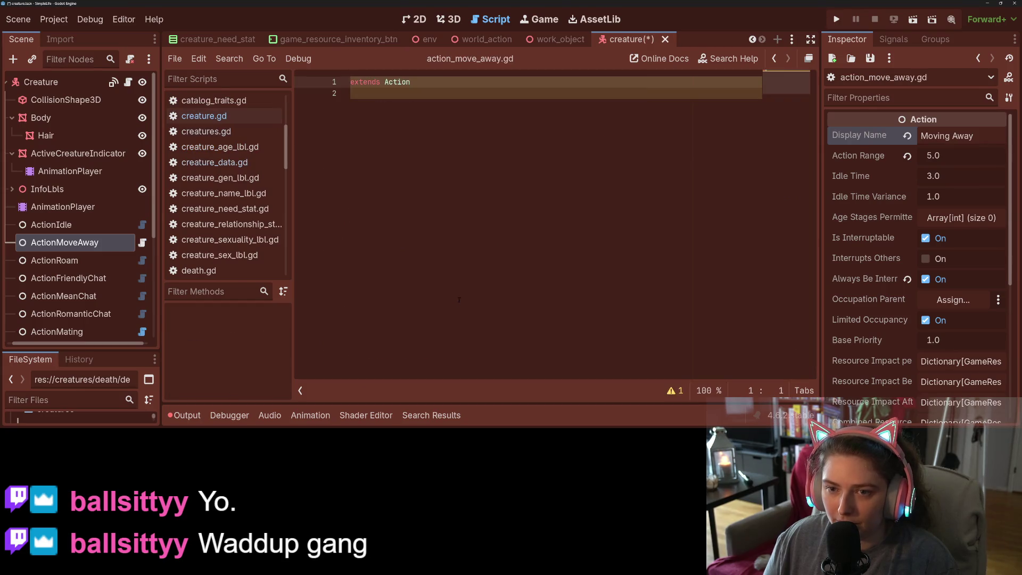
# Copy the on_action_changed function from action_dying.gd into action_move_away.gd
pyautogui.press('Down')
pyautogui.press('Return')
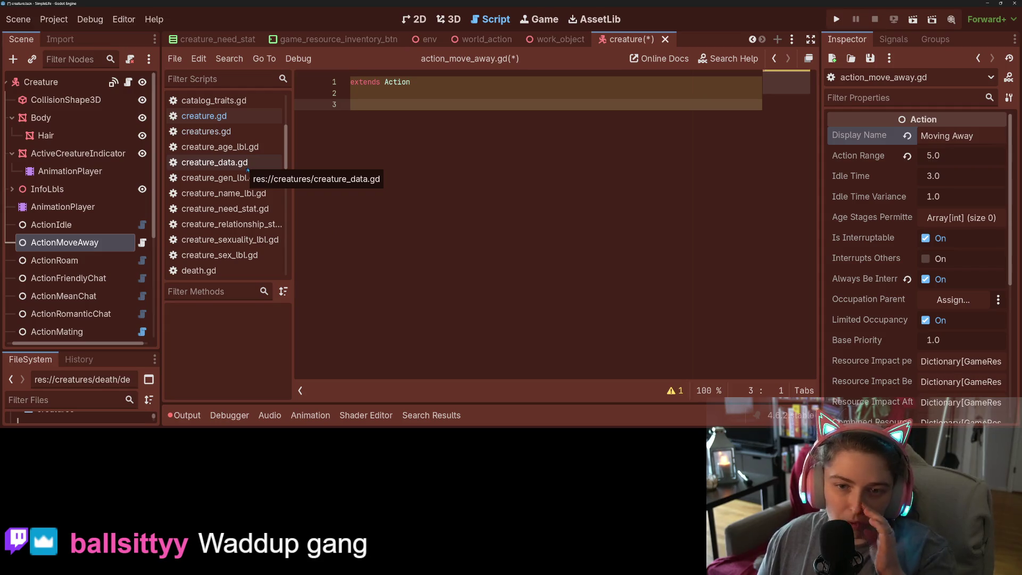
pyautogui.scroll(5, 248, 170)
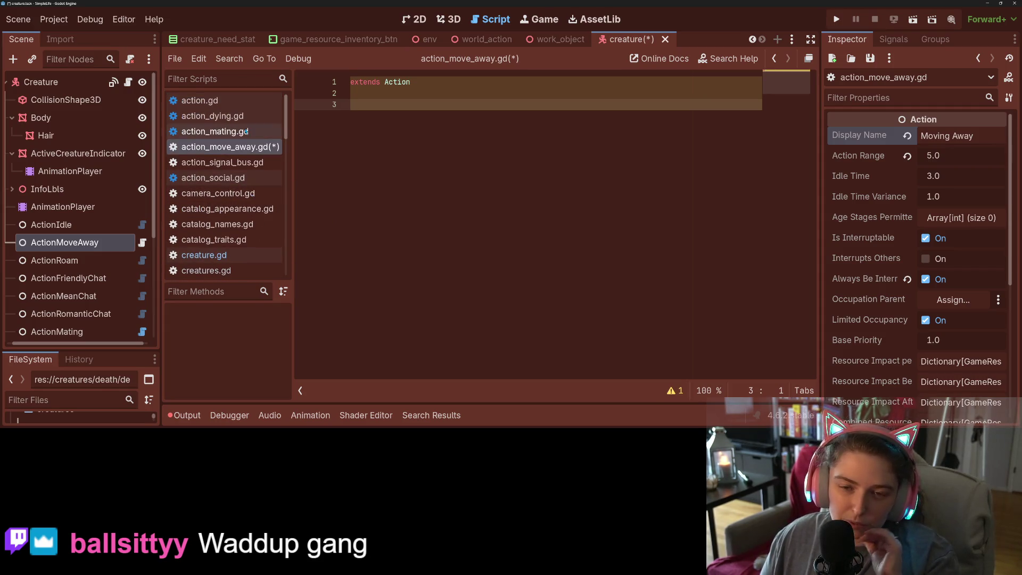
pyautogui.click(229, 116)
pyautogui.moveTo(556, 237)
pyautogui.mouseDown()
pyautogui.moveTo(405, 175)
pyautogui.moveTo(350, 115)
pyautogui.mouseUp()
pyautogui.hotkey('ctrl', 'c')
pyautogui.click(228, 147)
pyautogui.hotkey('ctrl', 'v')
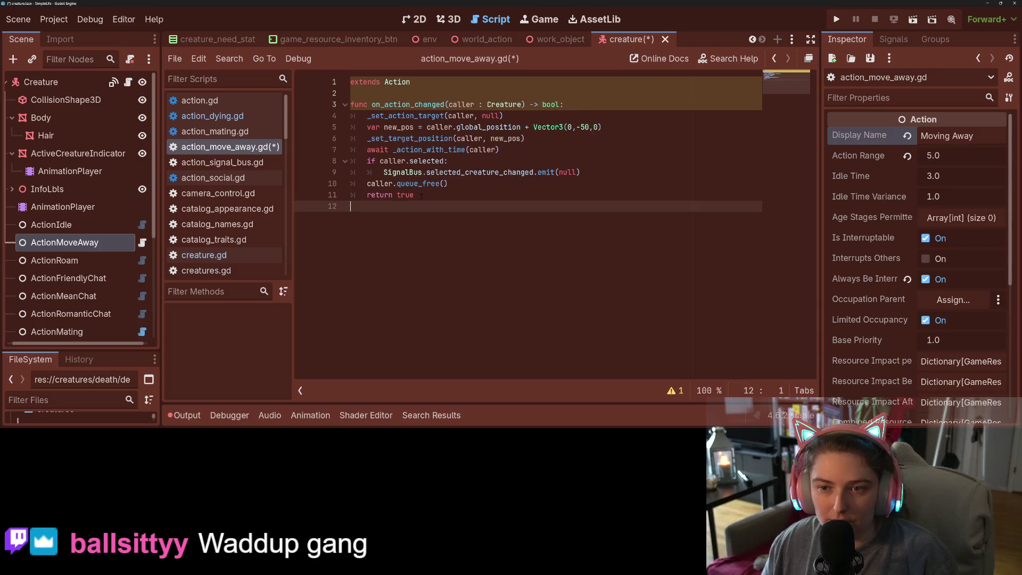
# Split the pasted code by starting a new do_action function after line 6
pyautogui.click(448, 183)
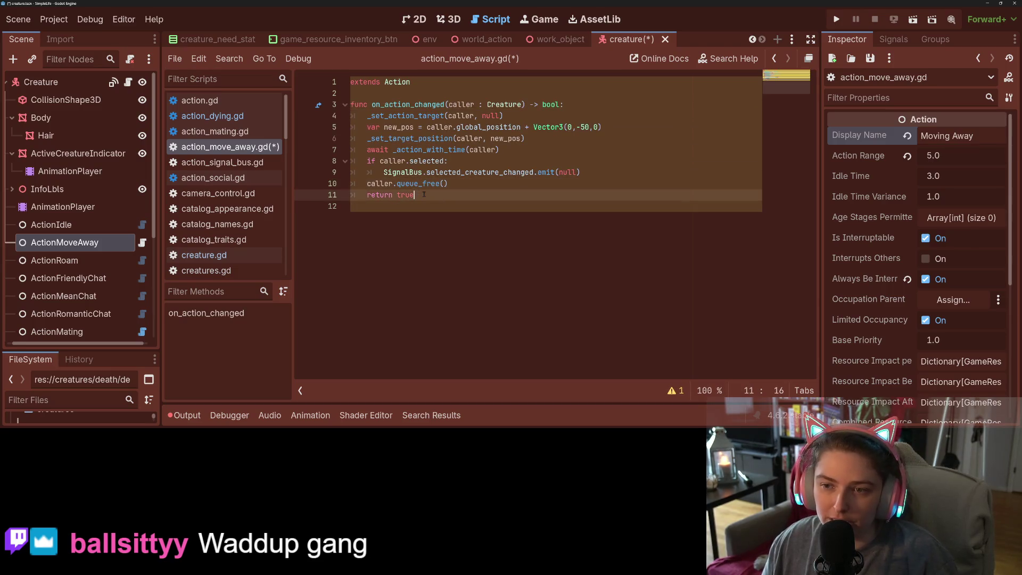
pyautogui.click(410, 151)
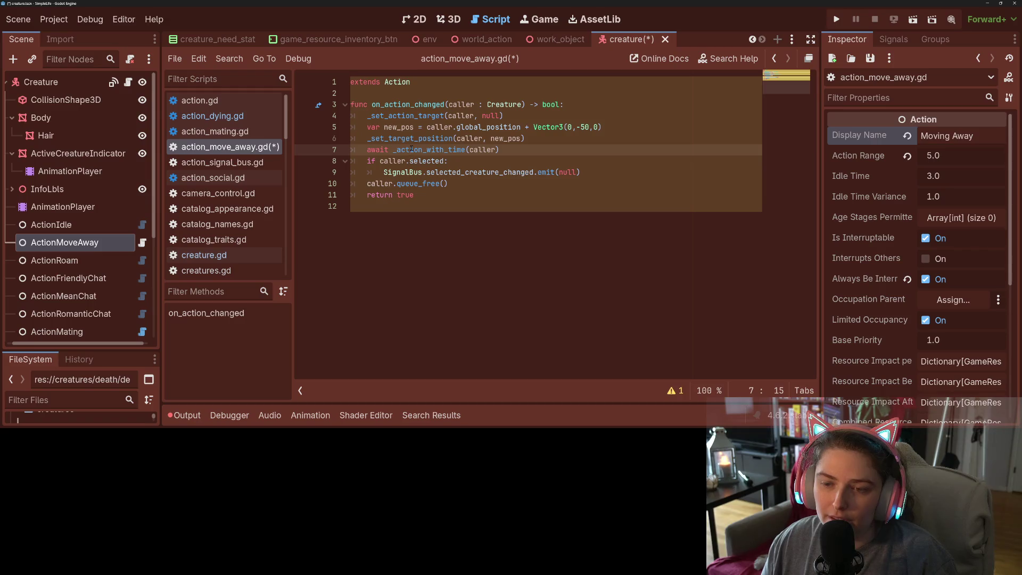
pyautogui.doubleClick(395, 149)
pyautogui.click(396, 147)
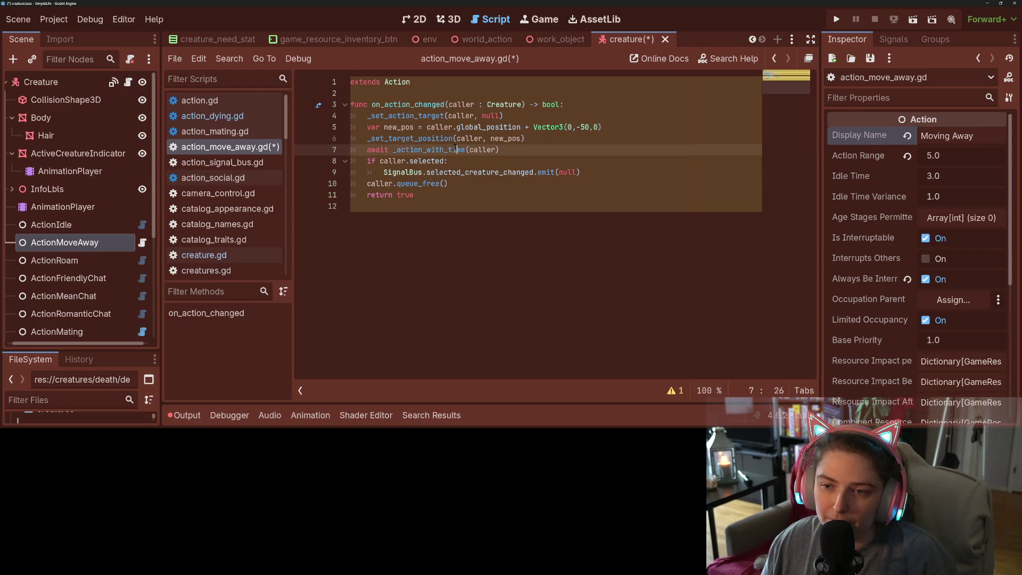
pyautogui.click(545, 139)
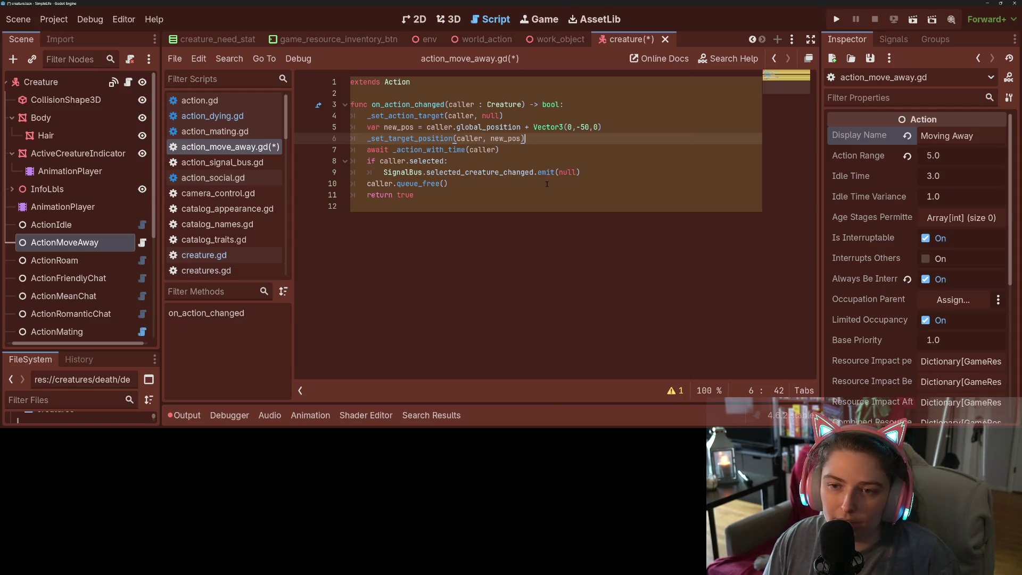
pyautogui.press('Return')
pyautogui.press('Return')
pyautogui.write('un')
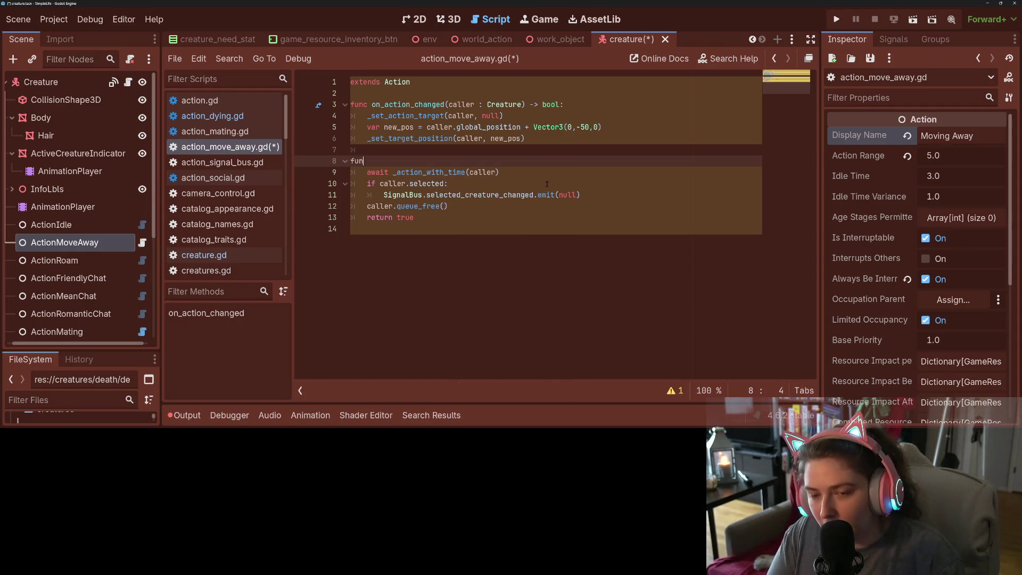
pyautogui.write('c')
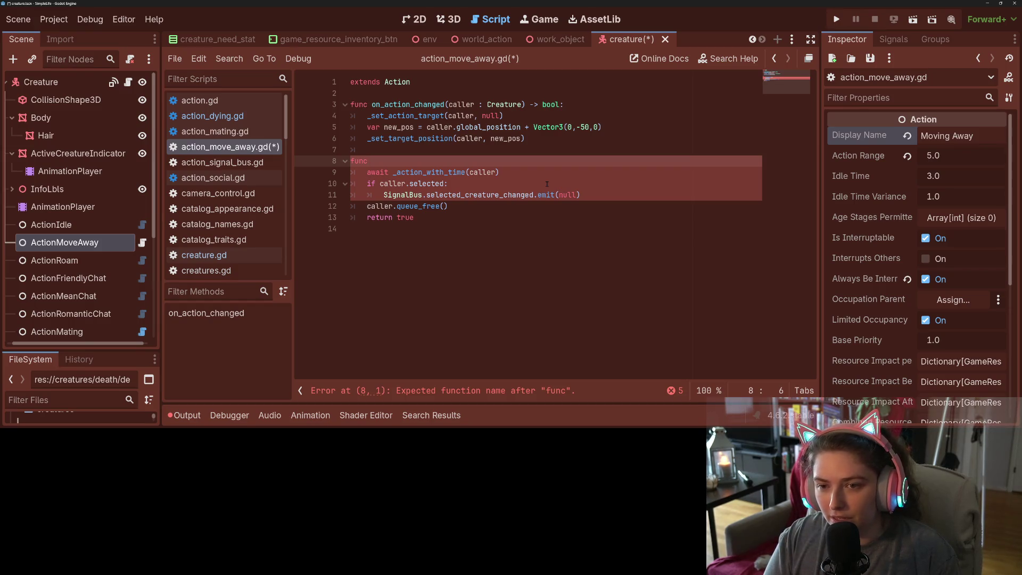
pyautogui.write('on')
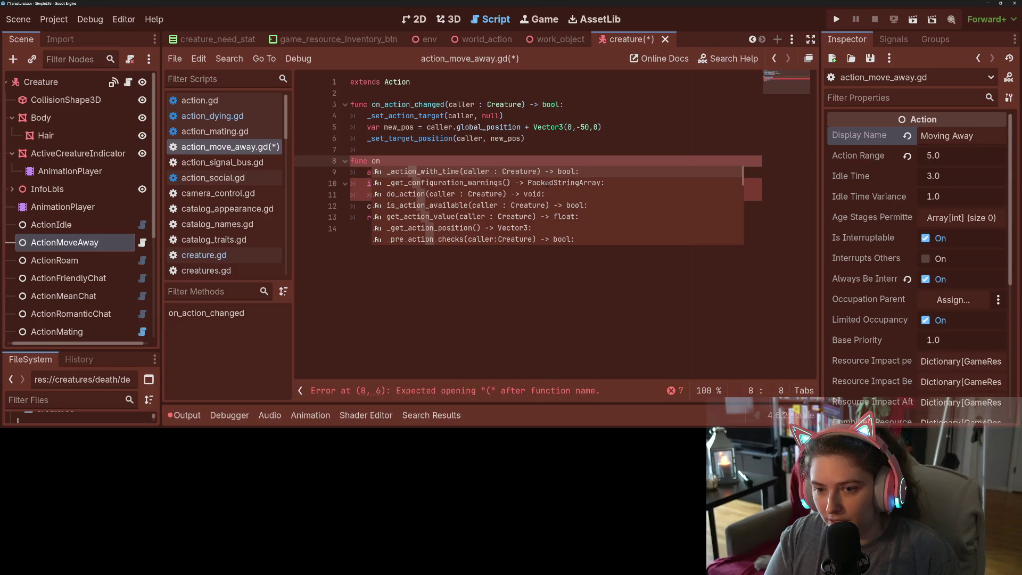
pyautogui.press('BackSpace')
pyautogui.press('BackSpace')
pyautogui.write('ac')
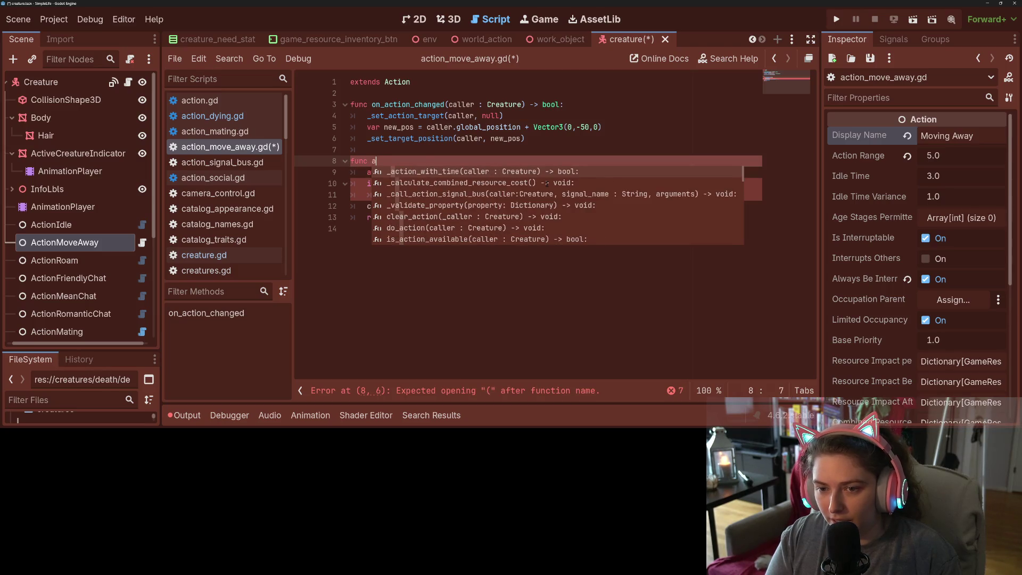
pyautogui.press('Down')
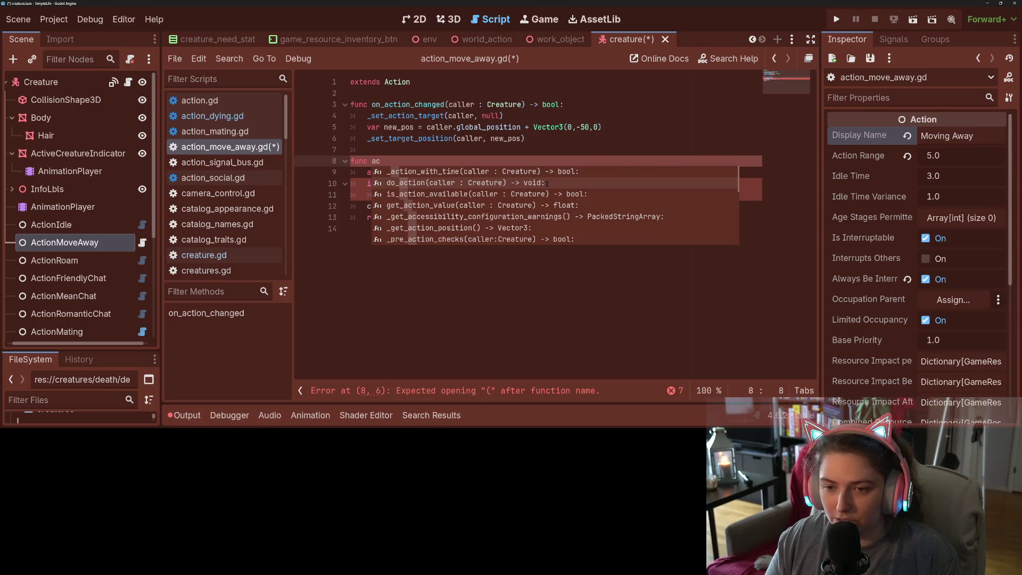
pyautogui.press('Return')
# Remove the await and return true lines from do_action, leaving deselection and queue_free
pyautogui.click(547, 184)
pyautogui.click(469, 161)
pyautogui.moveTo(507, 172)
pyautogui.mouseDown()
pyautogui.moveTo(452, 172)
pyautogui.moveTo(530, 160)
pyautogui.mouseUp()
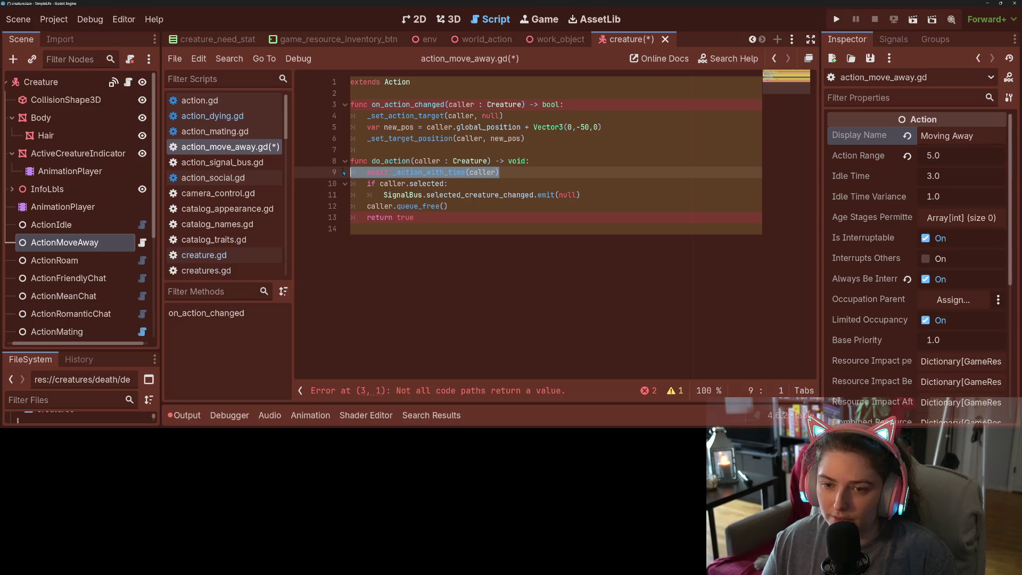
pyautogui.press('BackSpace')
pyautogui.doubleClick(546, 184)
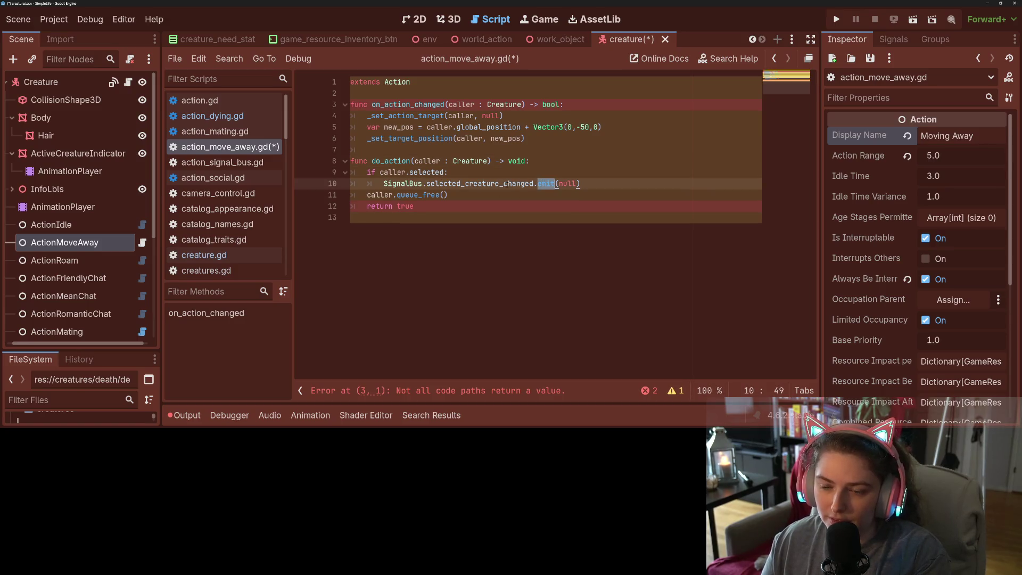
pyautogui.doubleClick(506, 184)
pyautogui.doubleClick(424, 172)
pyautogui.click(474, 194)
pyautogui.click(362, 194)
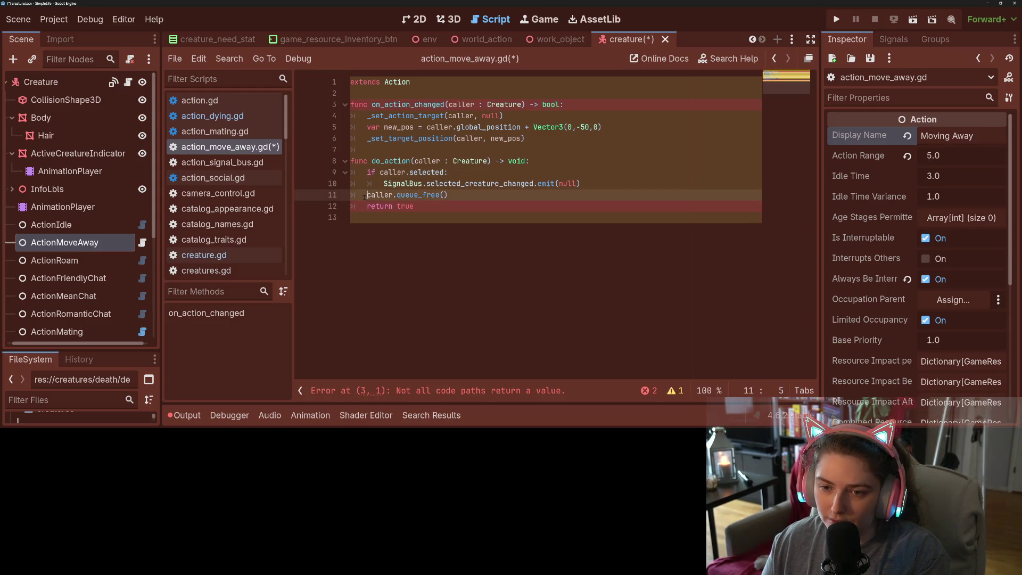
pyautogui.click(463, 195)
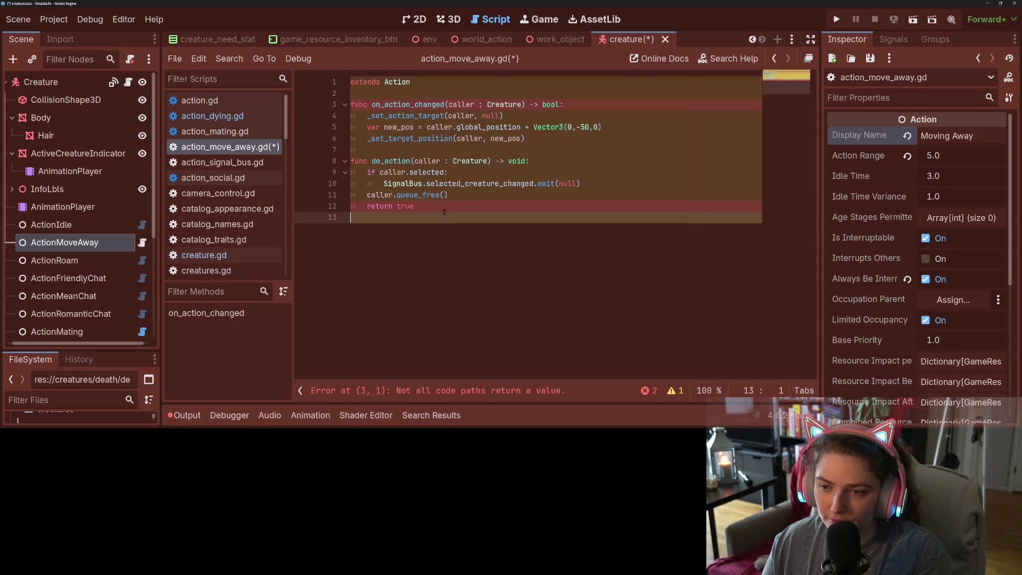
pyautogui.moveTo(443, 214); pyautogui.dragTo(453, 194)
pyautogui.press('BackSpace')
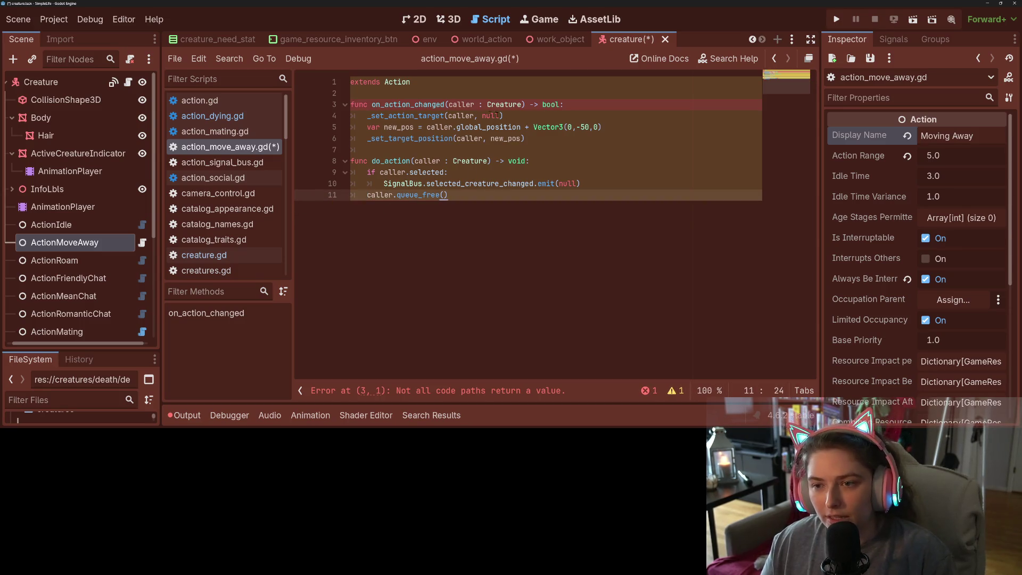
# Add return true to on_action_changed after the target position call and save
pyautogui.click(550, 141)
pyautogui.press('Return')
pyautogui.write('turn true')
pyautogui.press('Down')
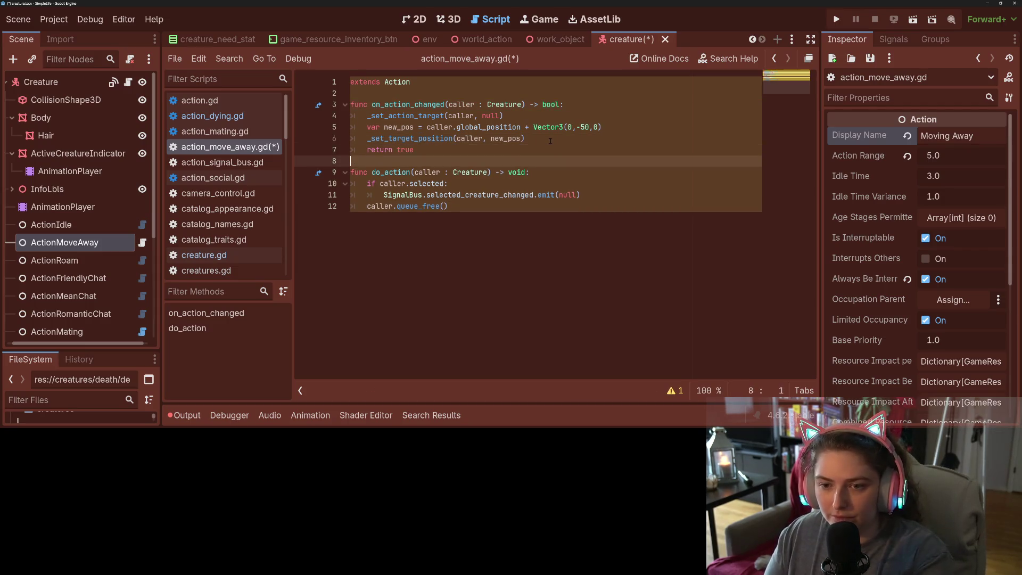
pyautogui.hotkey('ctrl', 's')
pyautogui.press('Up')
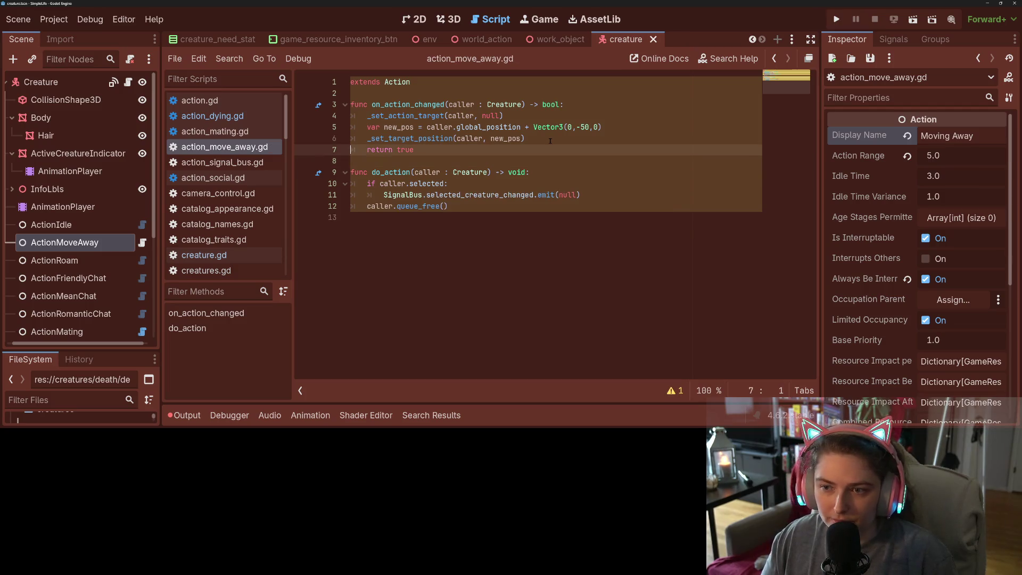
pyautogui.click(450, 139)
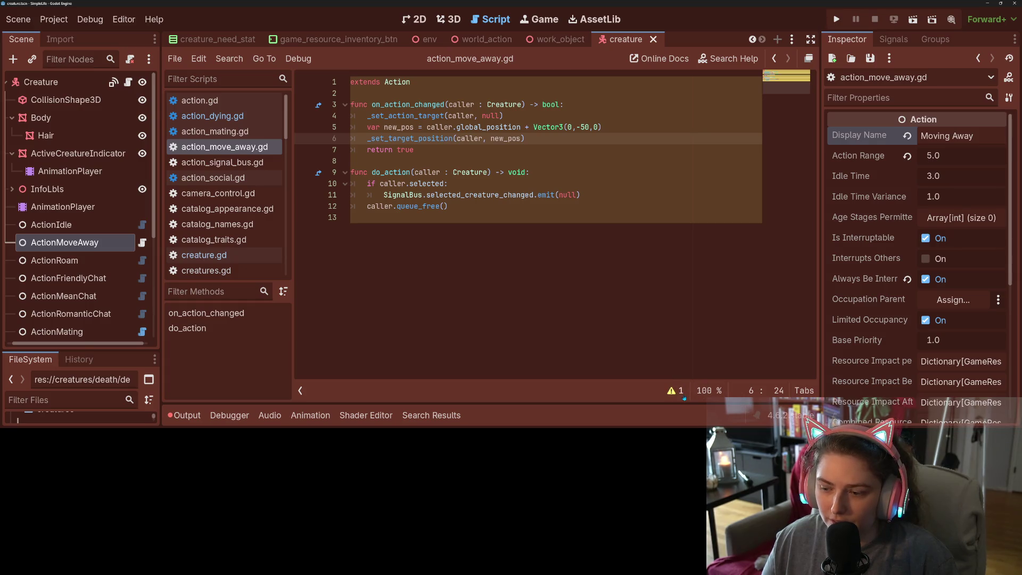
pyautogui.hotkey('ctrl', 'Home')
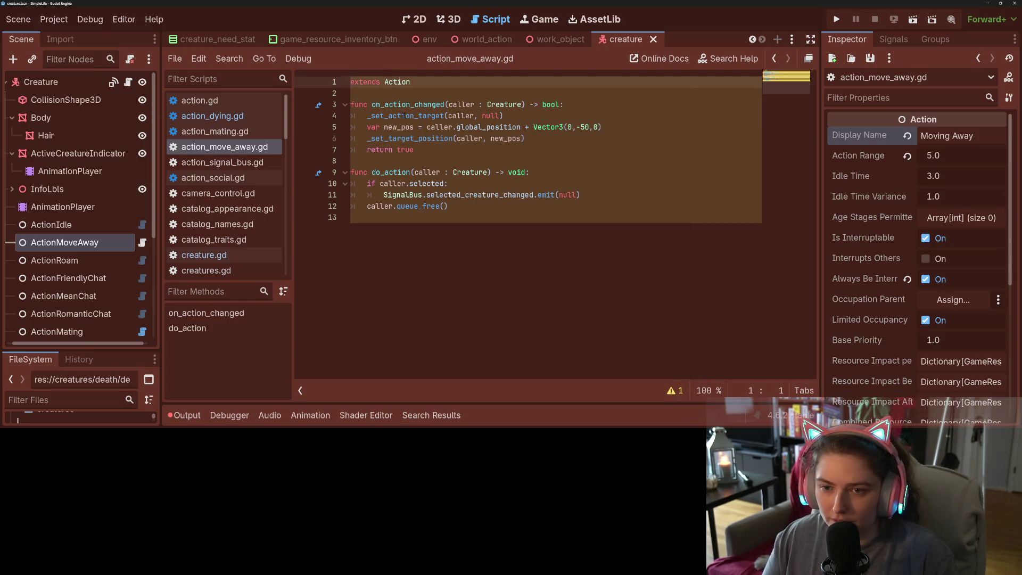
pyautogui.press('Return')
pyautogui.press('Up')
pyautogui.write('@')
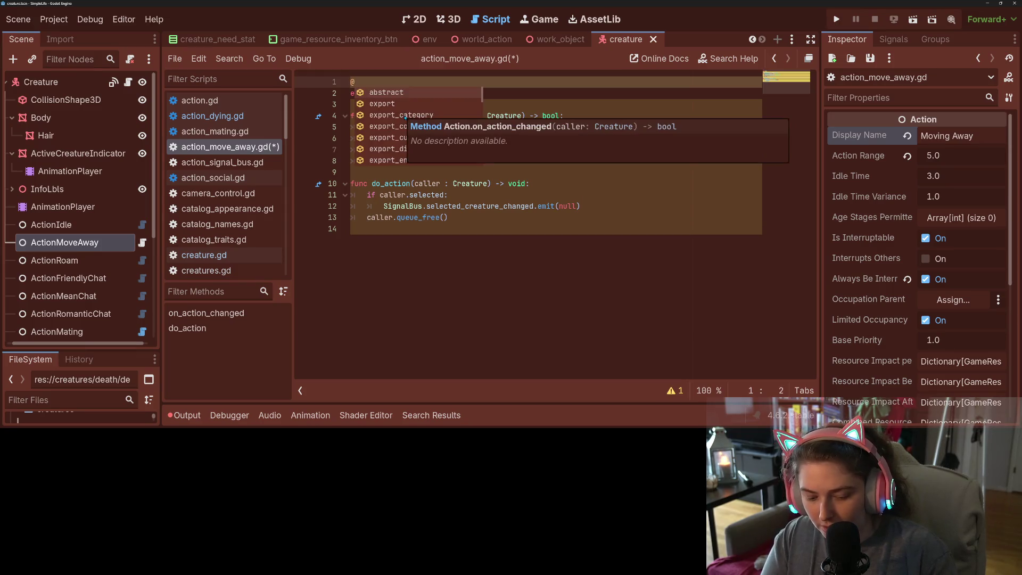
pyautogui.write('tool')
pyautogui.hotkey('ctrl', 's')
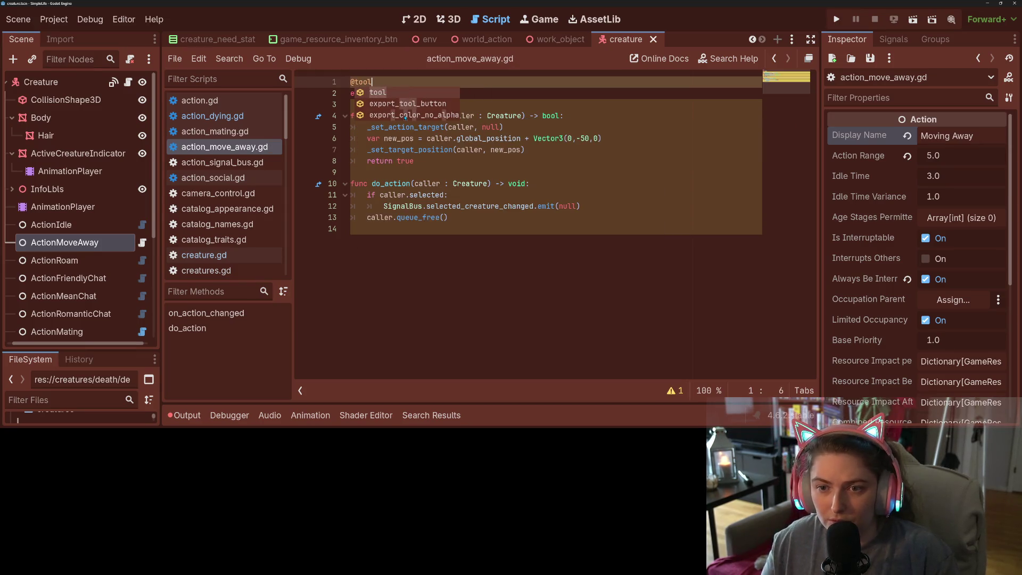
pyautogui.click(566, 188)
pyautogui.click(494, 138)
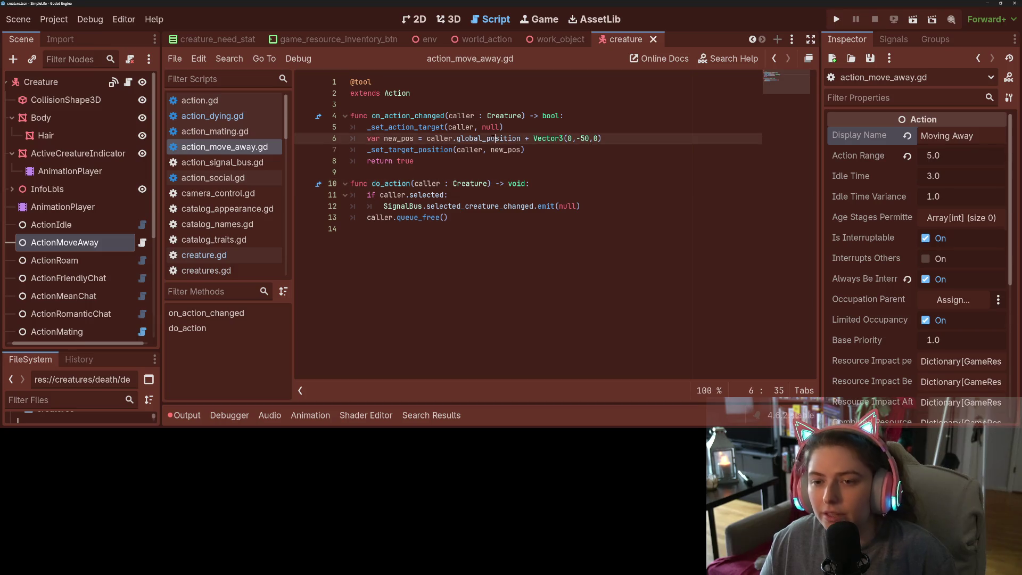
pyautogui.click(457, 104)
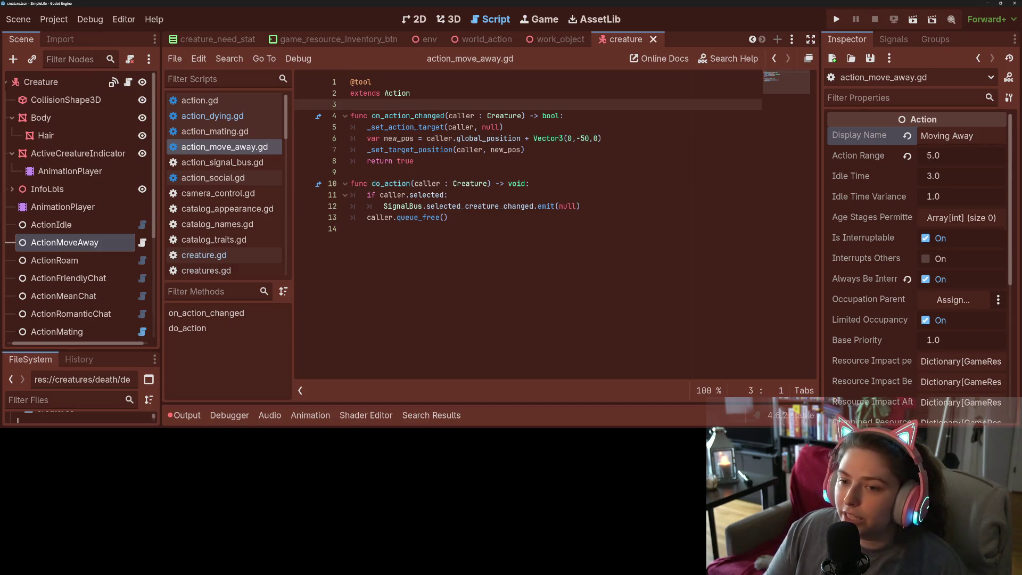
pyautogui.doubleClick(416, 128)
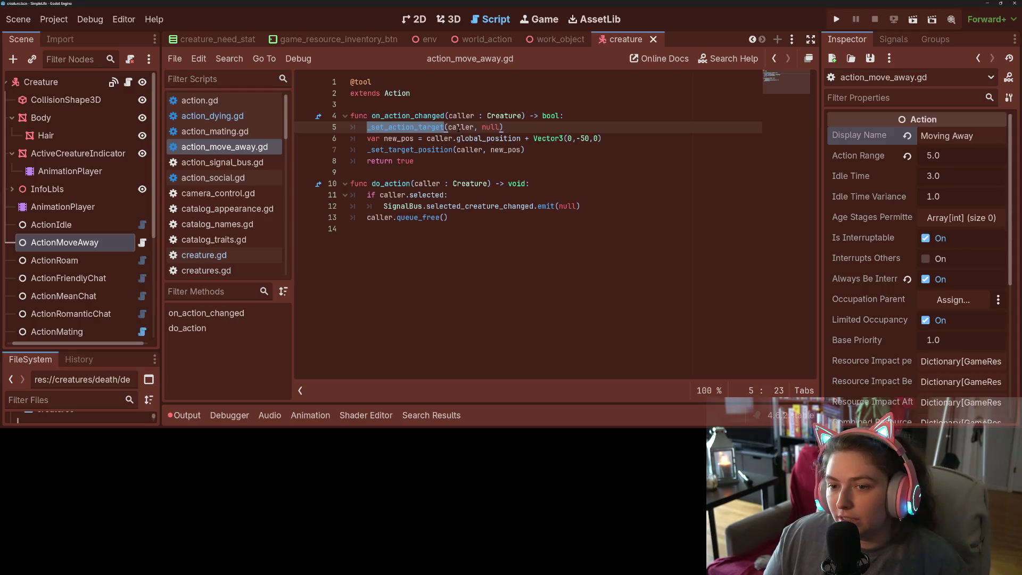
pyautogui.moveTo(458, 129)
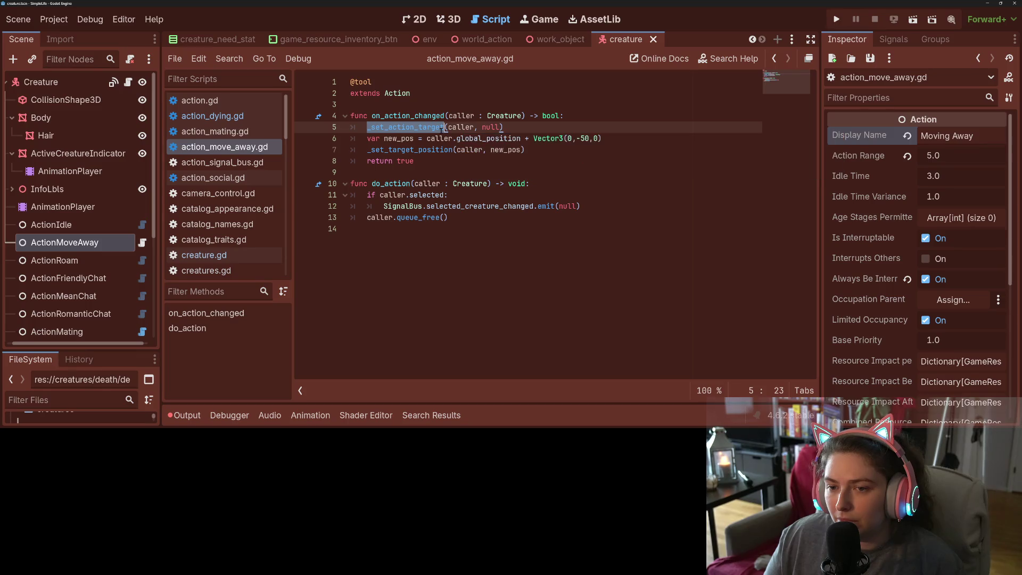
pyautogui.doubleClick(436, 151)
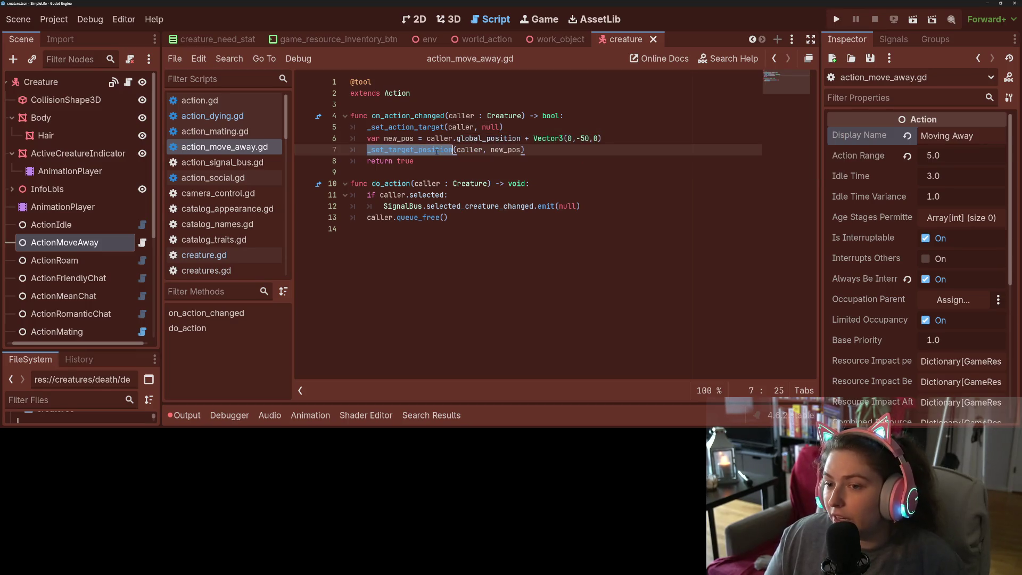
pyautogui.click(466, 169)
pyautogui.click(467, 163)
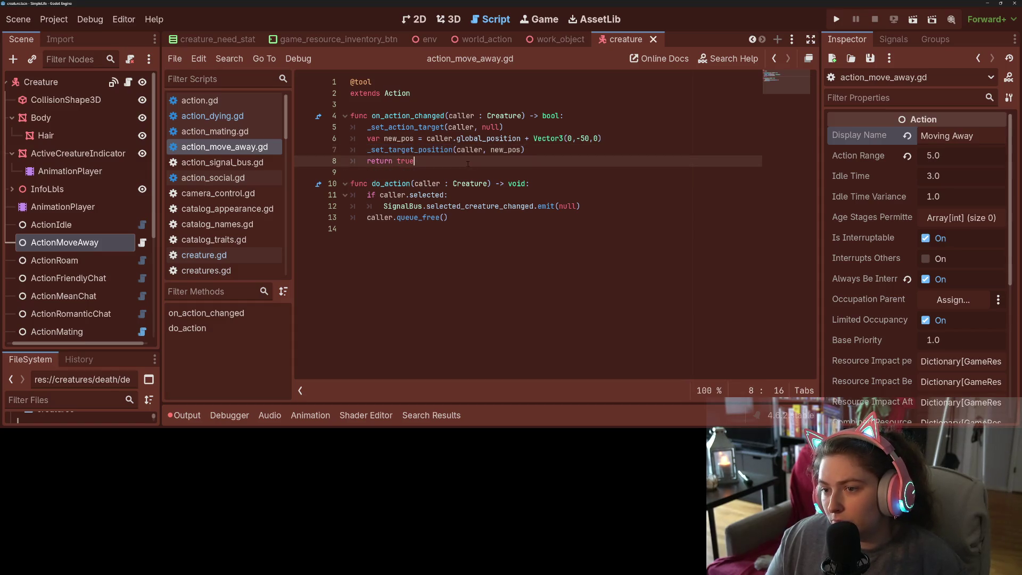
pyautogui.click(559, 147)
pyautogui.click(528, 138)
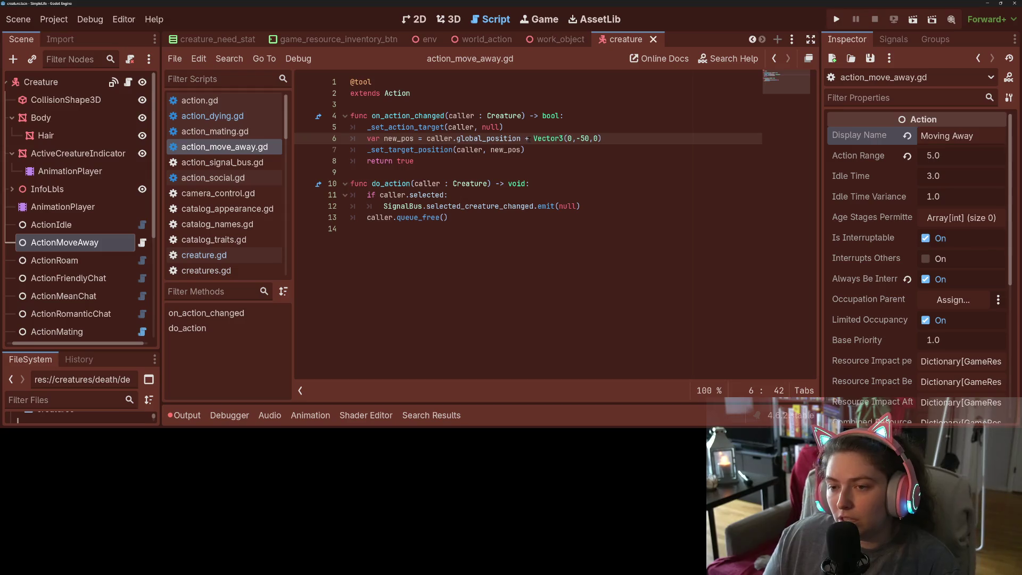
pyautogui.click(520, 138)
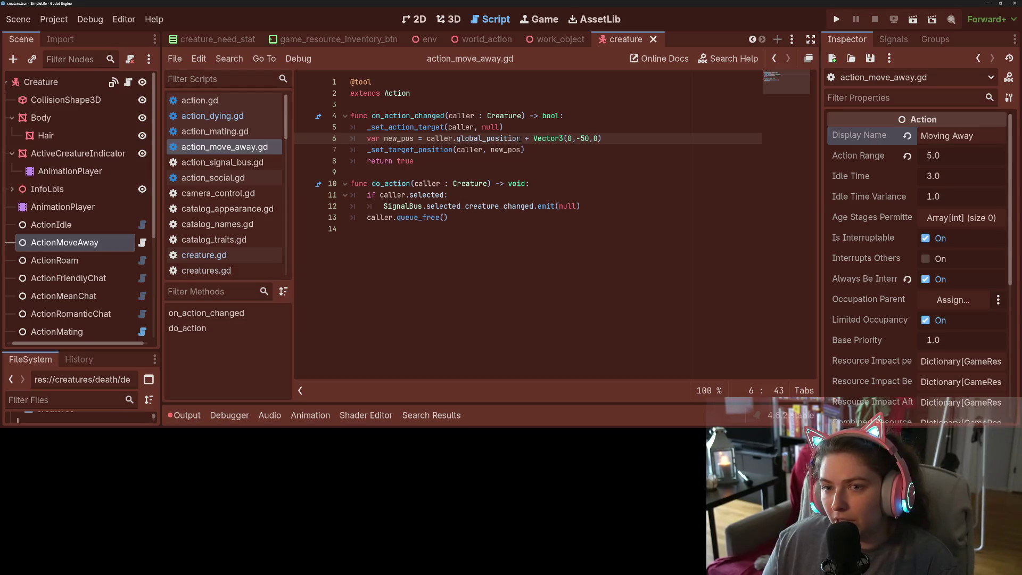
pyautogui.moveTo(520, 138); pyautogui.dragTo(641, 139)
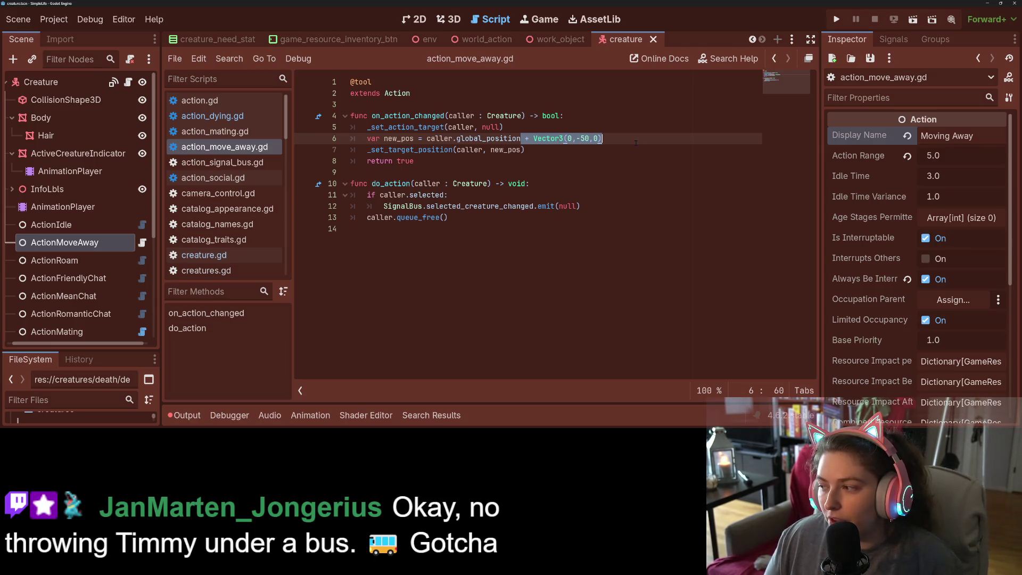
pyautogui.click(635, 143)
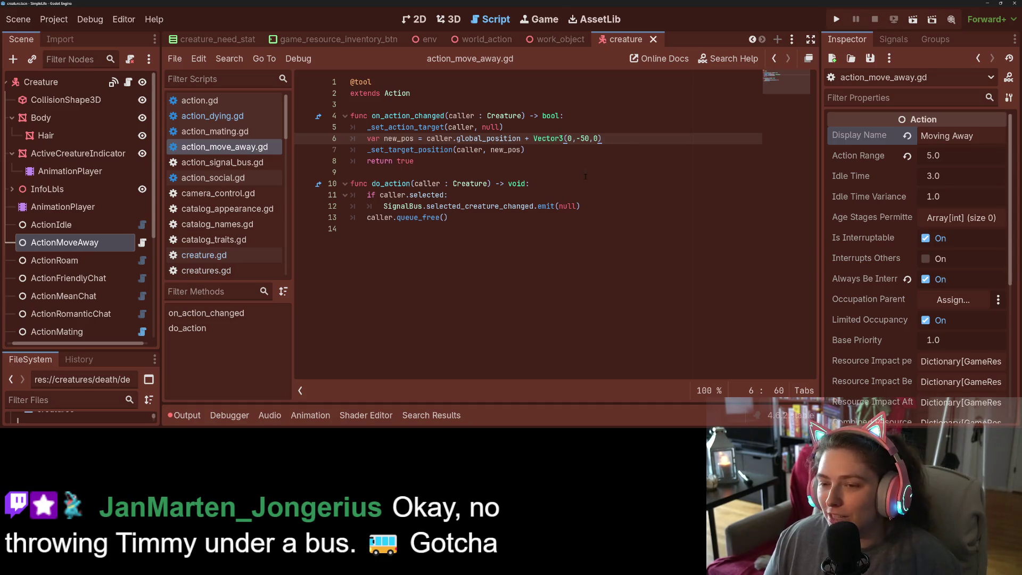
pyautogui.click(553, 138)
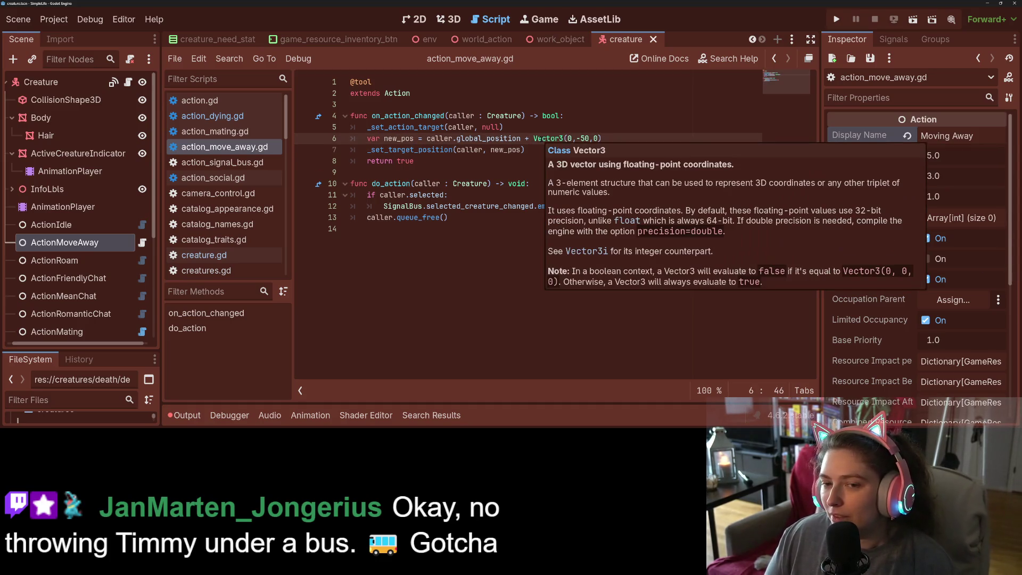
pyautogui.click(634, 139)
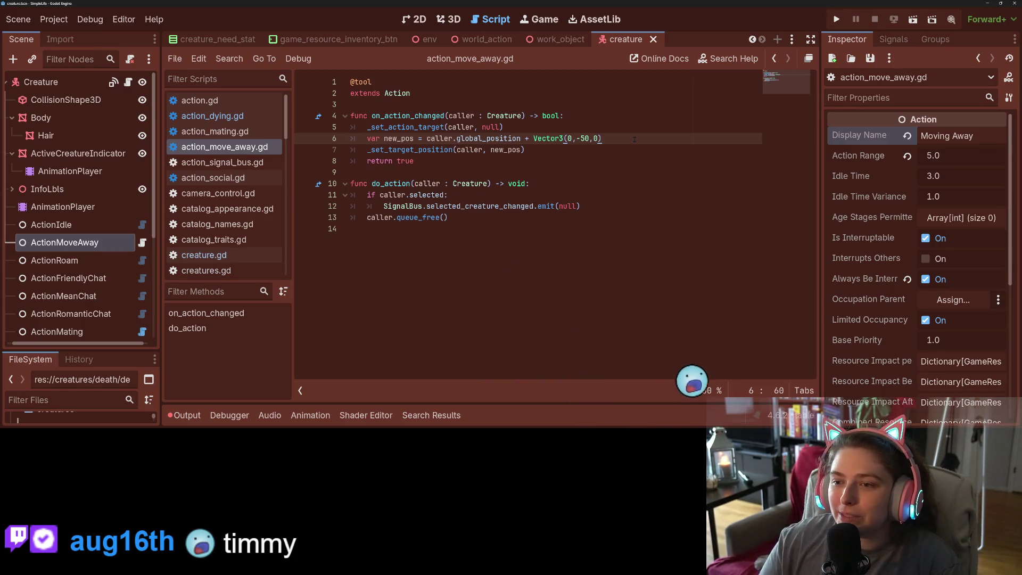
pyautogui.press('Down')
# Change the line 6 offset from Vector3(0,-50,0) to Vector3(0,0,100) and save action_move_away.gd
pyautogui.press('Up')
pyautogui.press('Up')
pyautogui.press('Down')
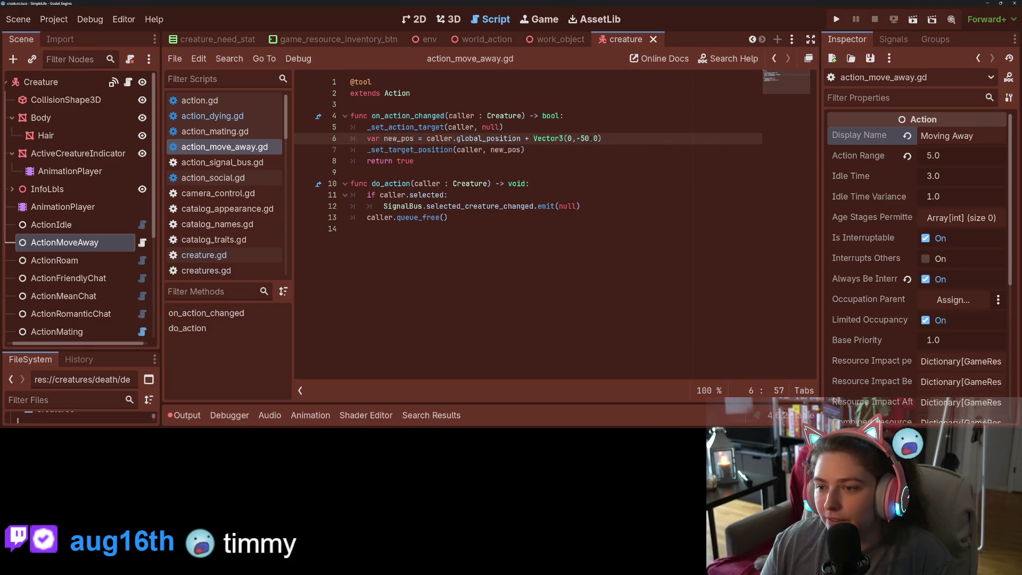
pyautogui.press('Left')
pyautogui.press('Left')
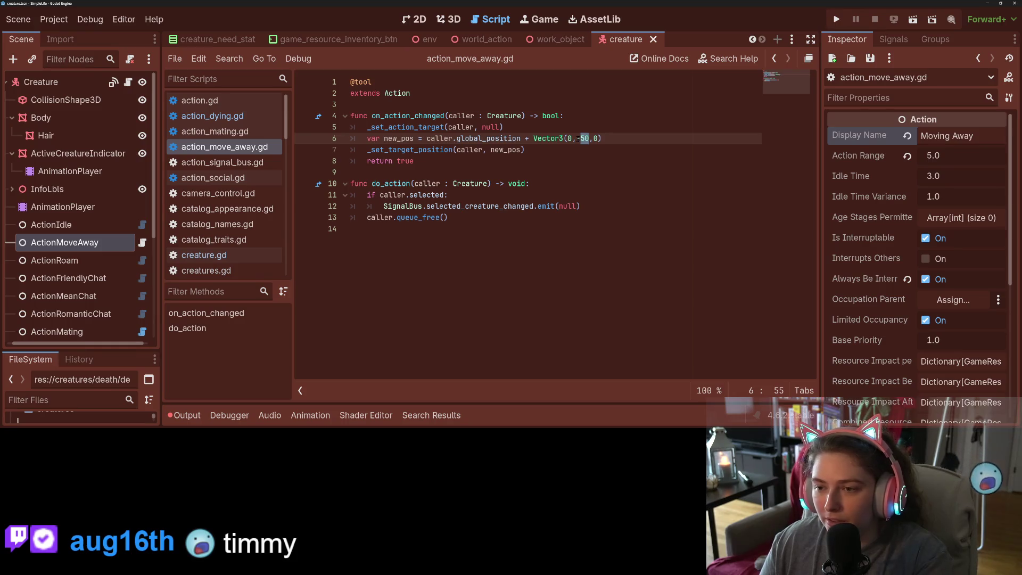
pyautogui.hotkey('shift', 'Right')
pyautogui.hotkey('shift', 'Right')
pyautogui.press('BackSpace')
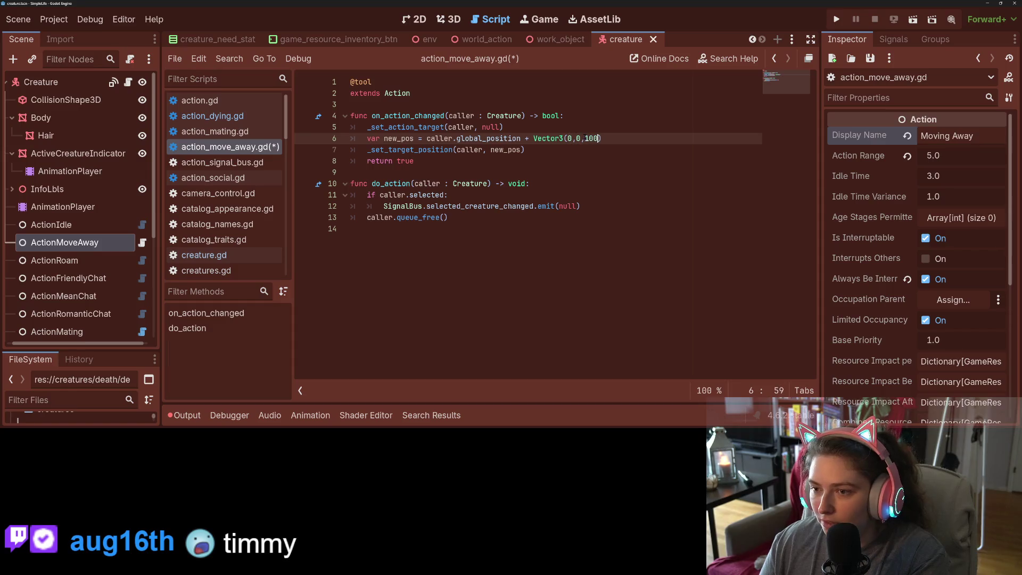
pyautogui.click(621, 152)
pyautogui.hotkey('ctrl', 's')
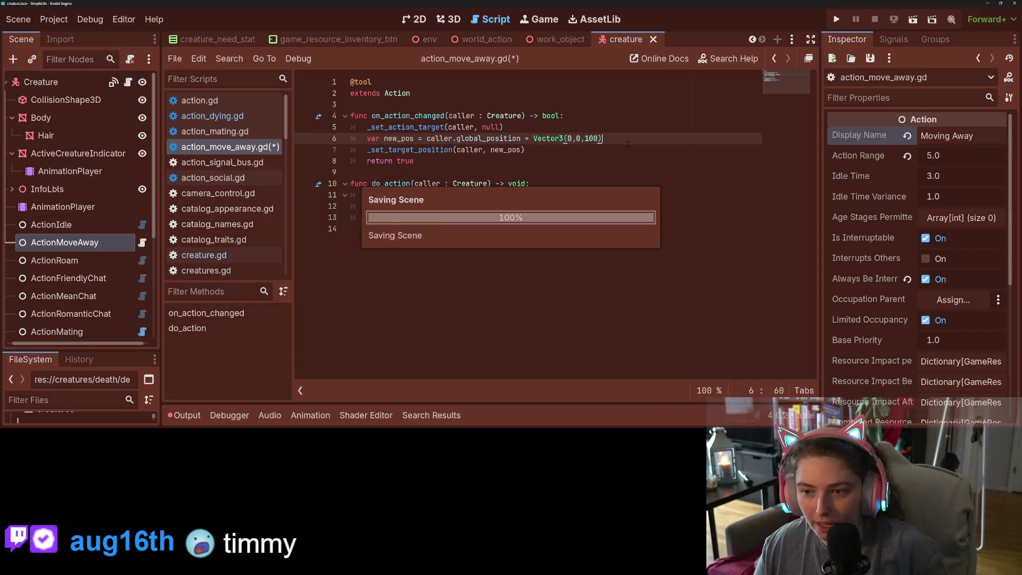
pyautogui.click(559, 229)
pyautogui.click(554, 216)
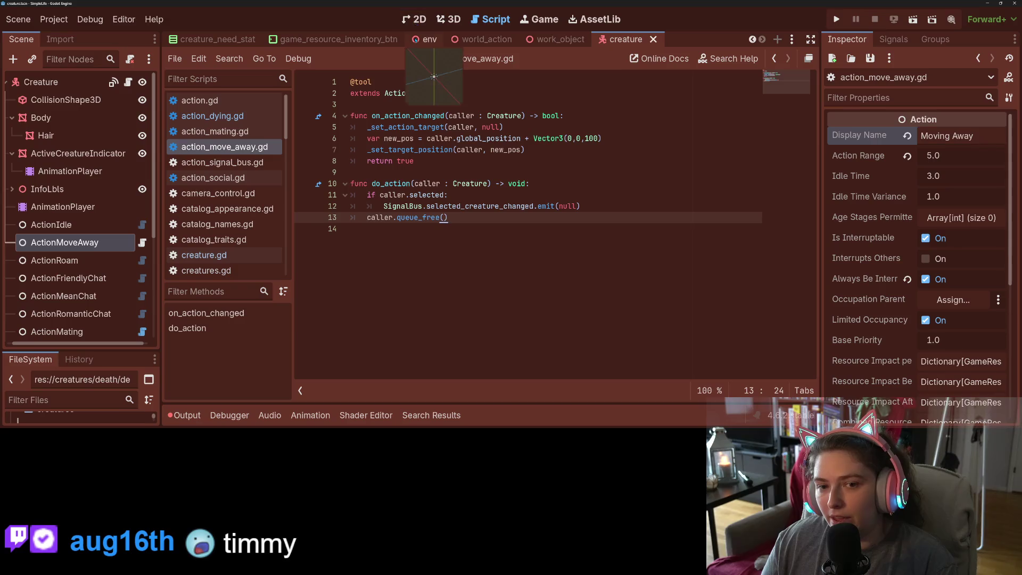
pyautogui.scroll(-2, 232, 195)
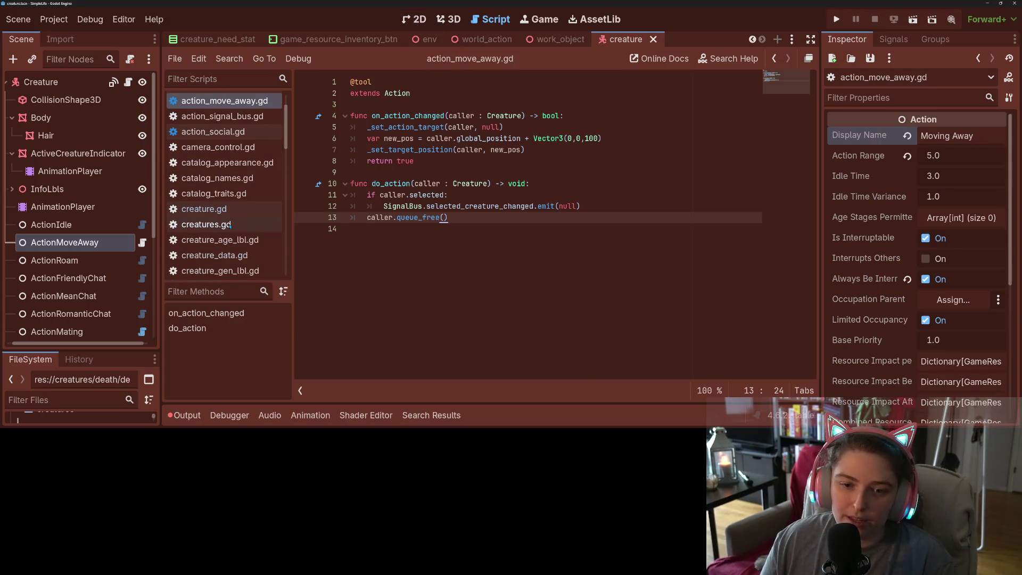
# In creatures.gd's _handle_population_reduction, add 'if a_target is Creature: a_target.move_away()' and save
pyautogui.click(238, 225)
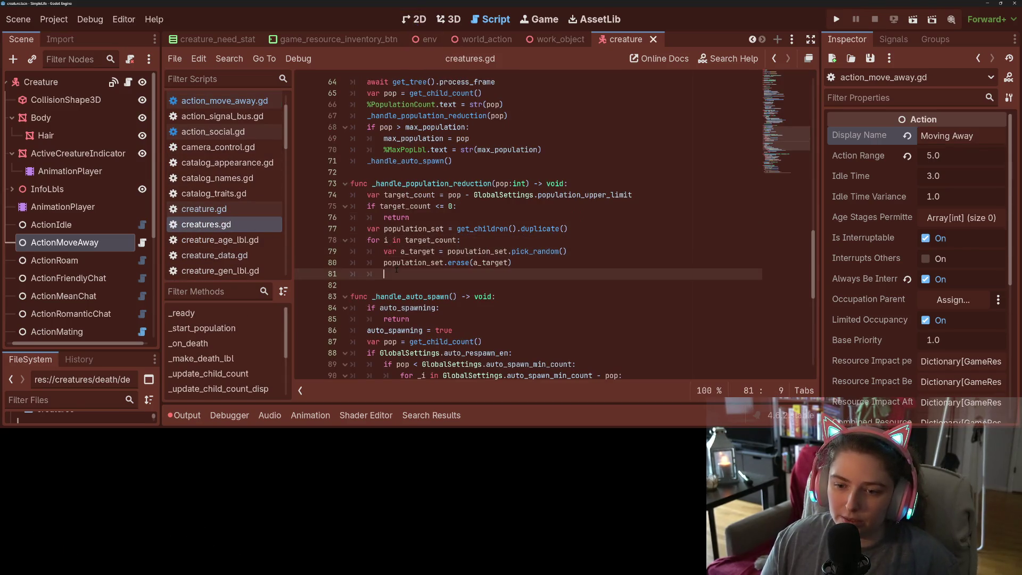
pyautogui.moveTo(461, 263)
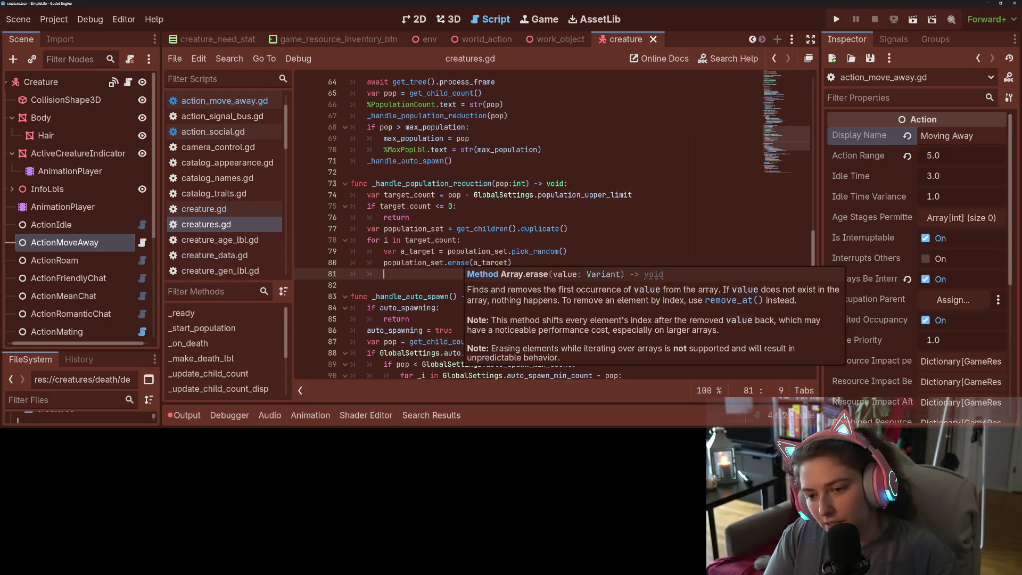
pyautogui.write('a_target.')
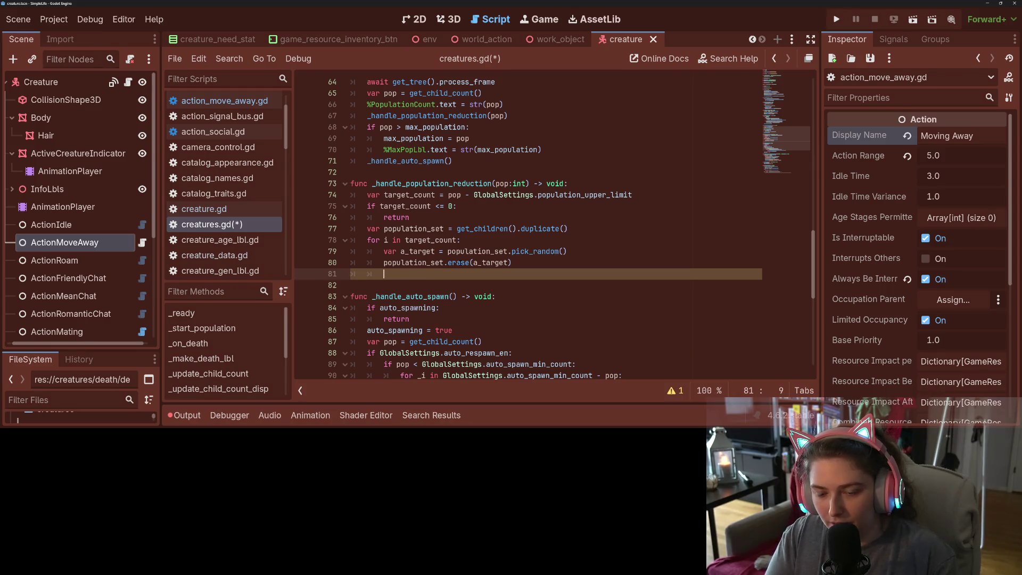
pyautogui.write('_target is')
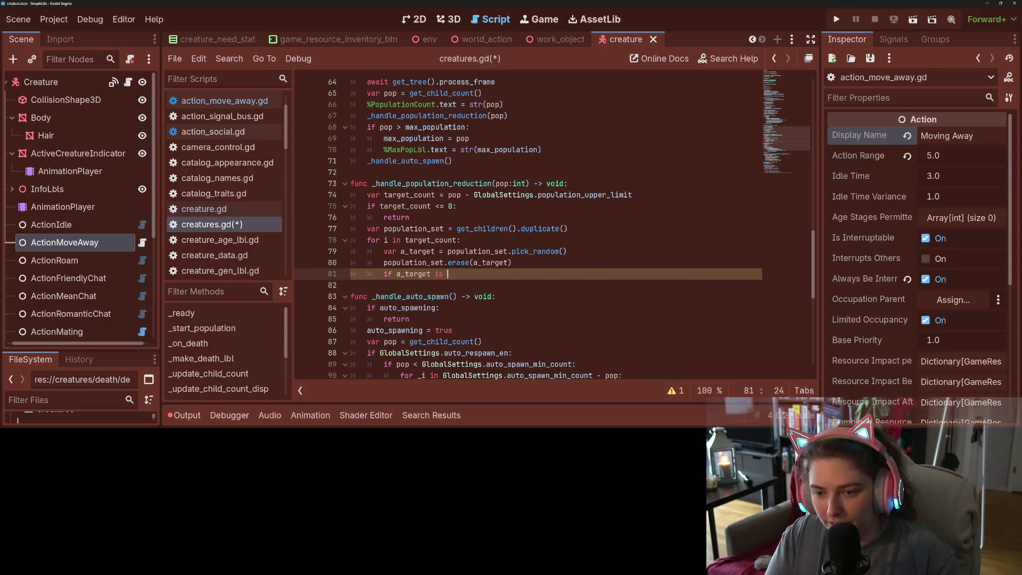
pyautogui.press('Return')
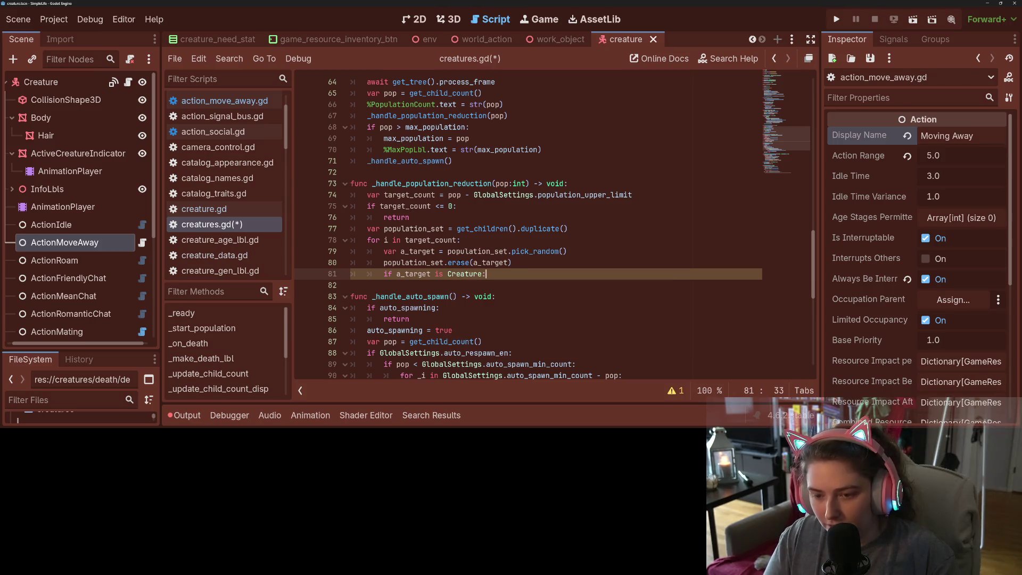
pyautogui.press('Return')
pyautogui.write('a_')
pyautogui.press('BackSpace')
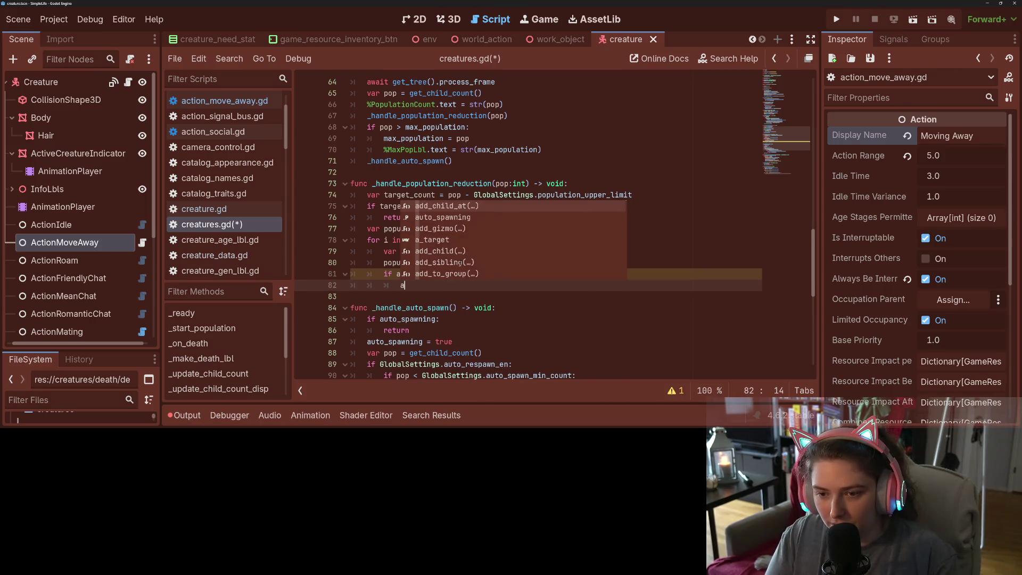
pyautogui.write('_target.move_away()')
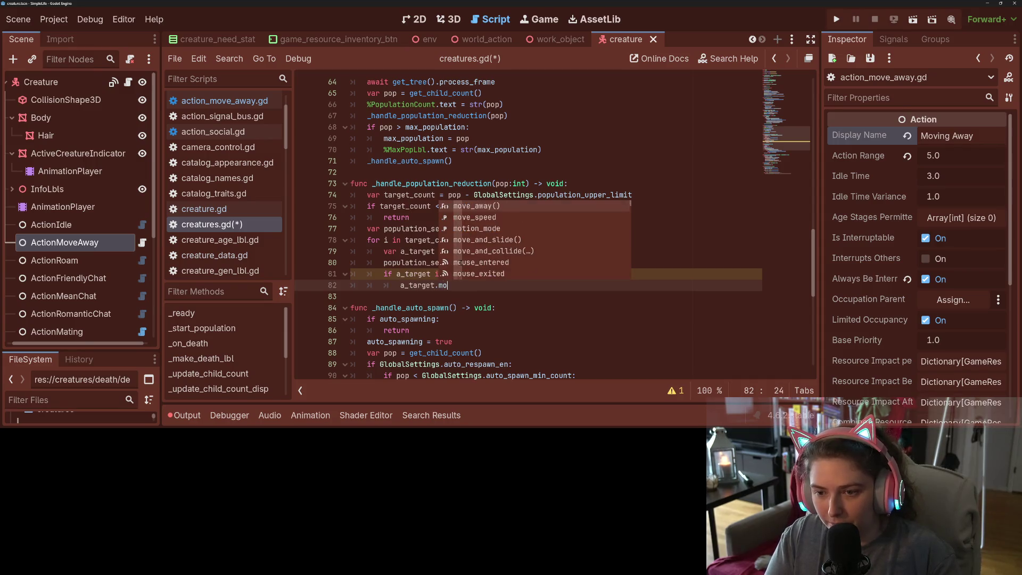
pyautogui.hotkey('ctrl', 's')
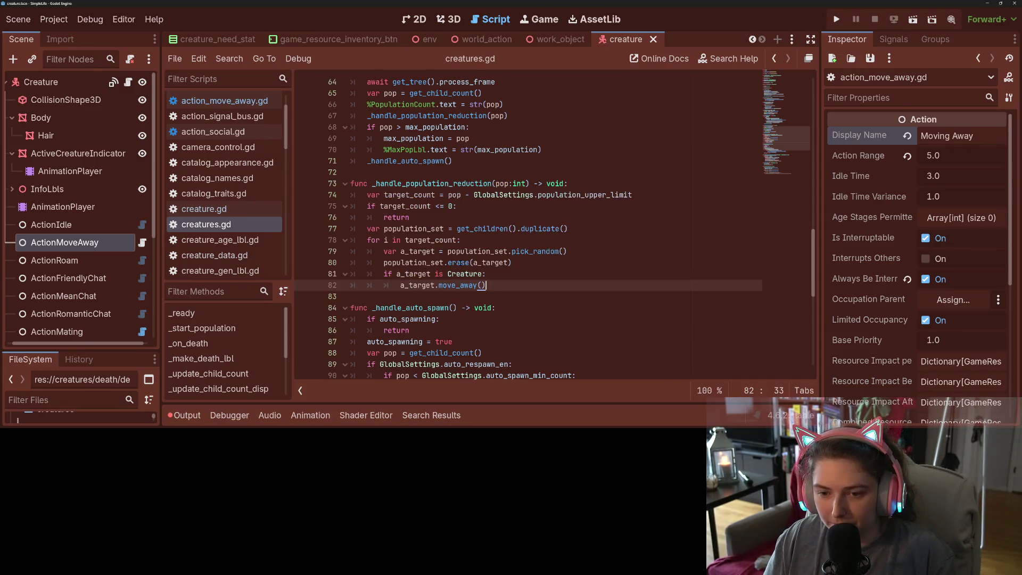
# Locate the _handle_population_reduction and _update_child_count_disp functions in creatures.gd
pyautogui.doubleClick(431, 183)
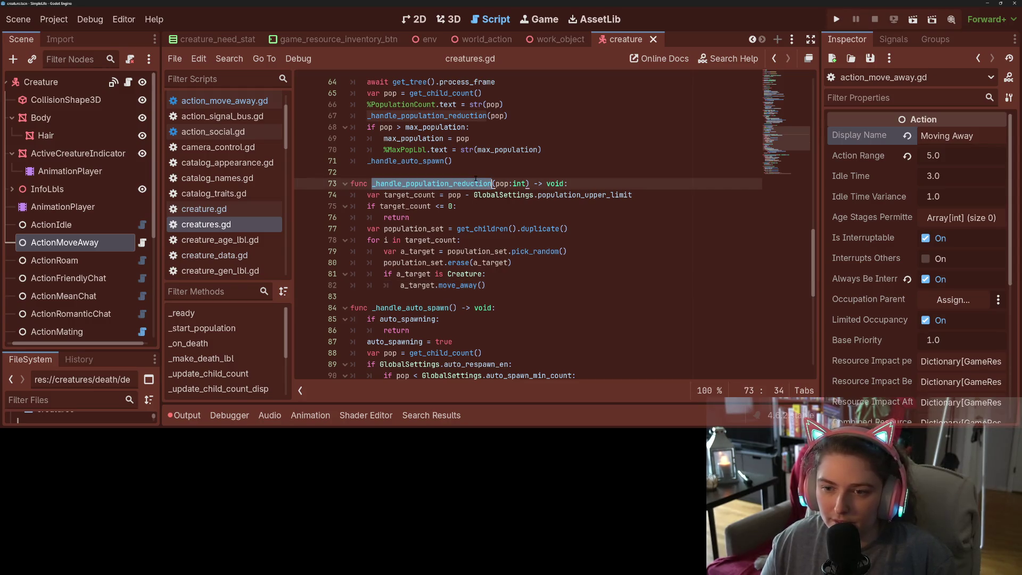
pyautogui.scroll(2, 527, 229)
pyautogui.scroll(2, 527, 248)
pyautogui.doubleClick(423, 207)
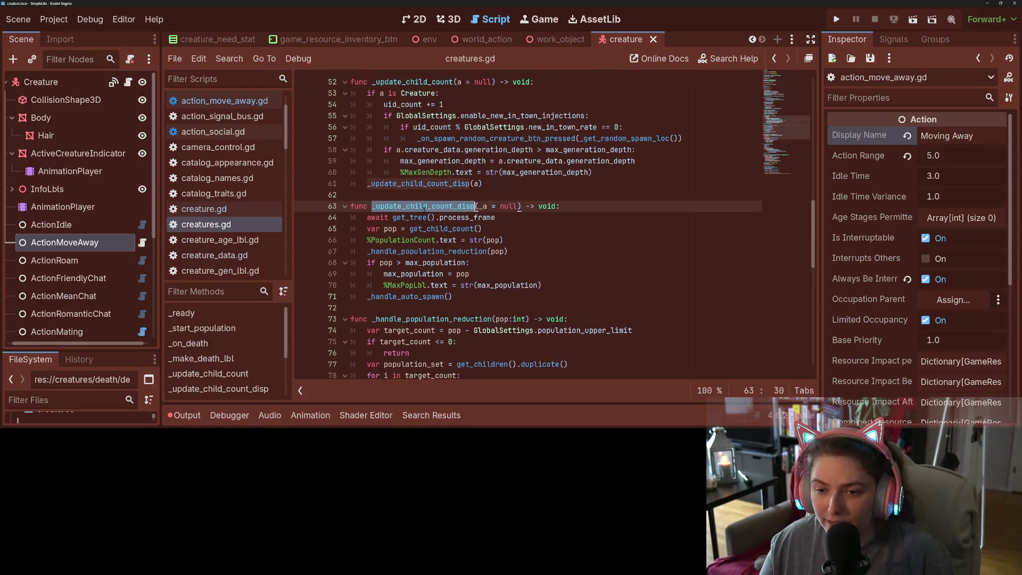
pyautogui.doubleClick(463, 319)
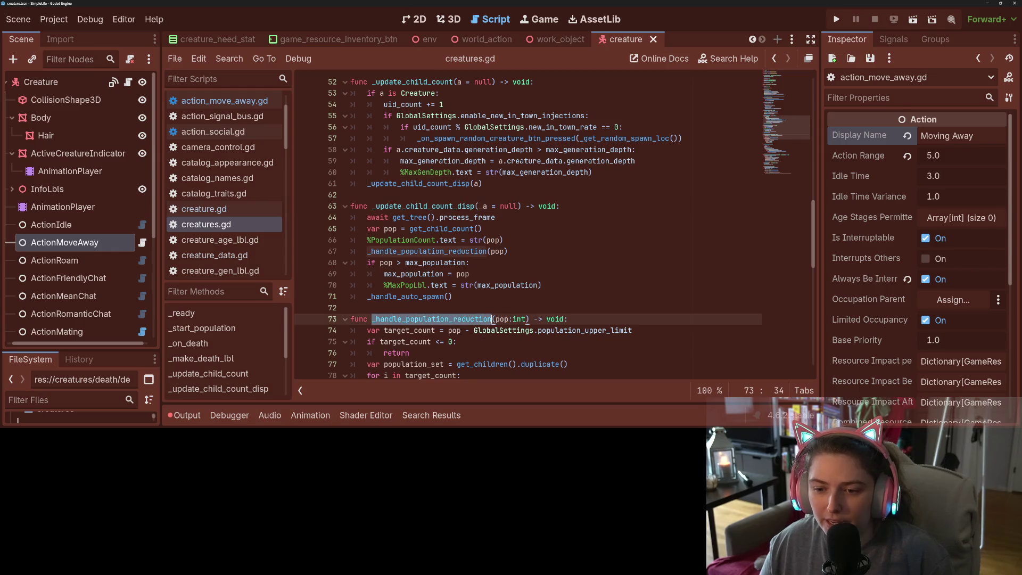
pyautogui.click(432, 274)
pyautogui.scroll(2, 432, 274)
pyautogui.scroll(-2, 432, 273)
# Cut the _handle_population_reduction(pop) call from line 67 in _update_child_count_disp
pyautogui.moveTo(508, 251); pyautogui.dragTo(321, 250)
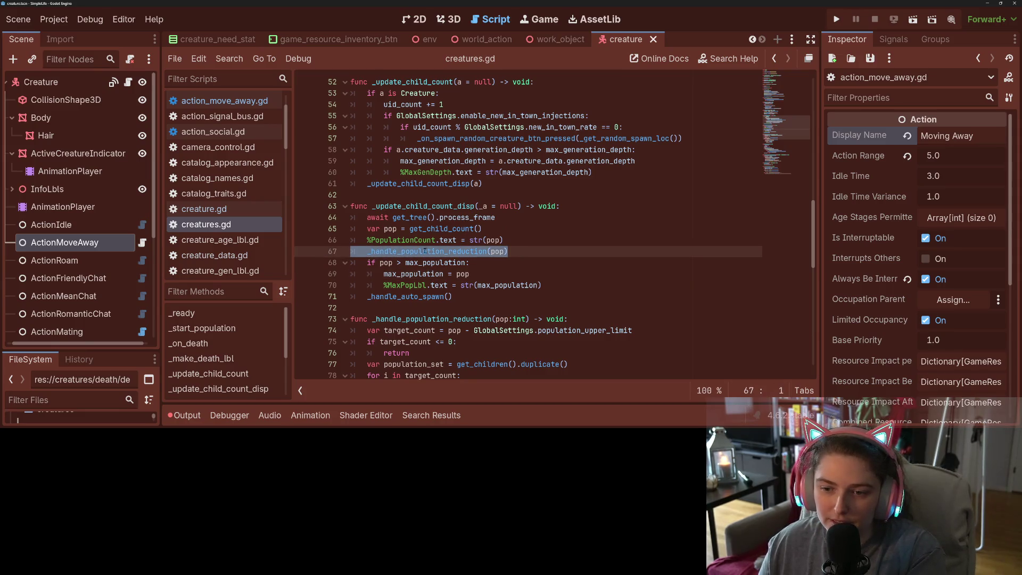
pyautogui.hotkey('ctrl', 'x')
pyautogui.press('BackSpace')
pyautogui.scroll(10, 424, 251)
pyautogui.scroll(5, 478, 278)
pyautogui.scroll(-2, 478, 278)
pyautogui.click(513, 250)
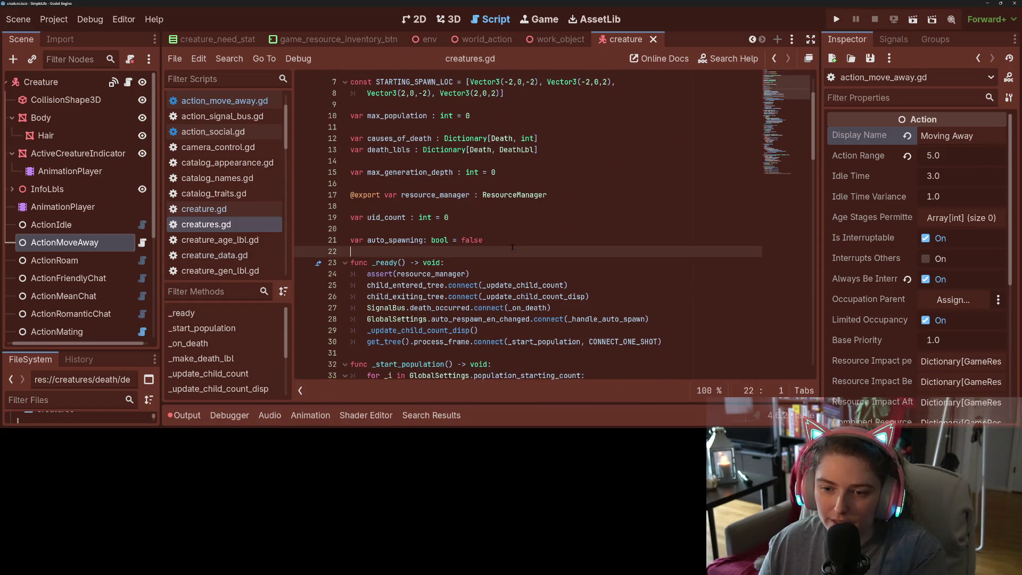
# Declare a new variable last_cull = -1 in creatures.gd and save
pyautogui.press('Return')
pyautogui.press('Return')
pyautogui.press('Up')
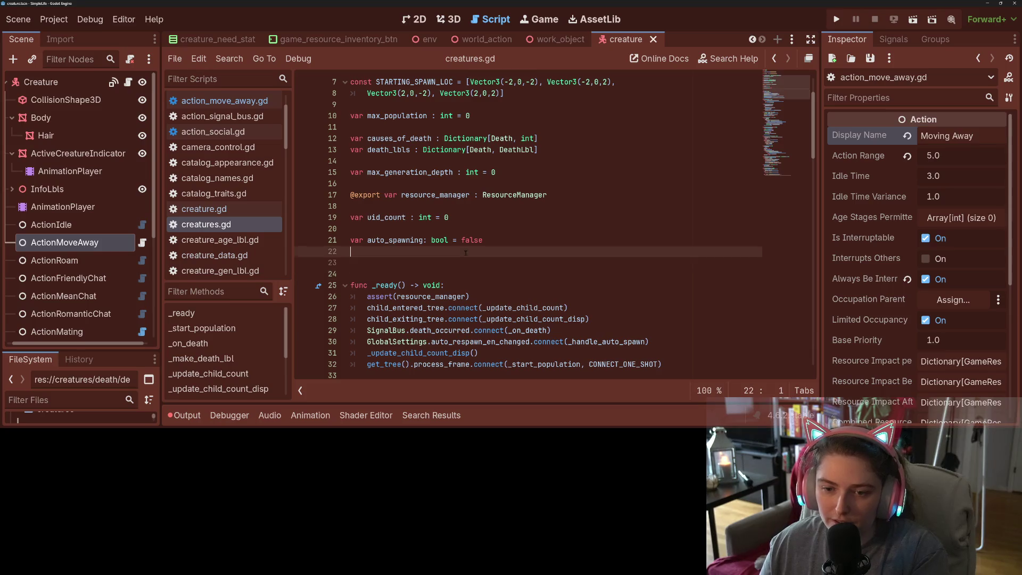
pyautogui.write('var last')
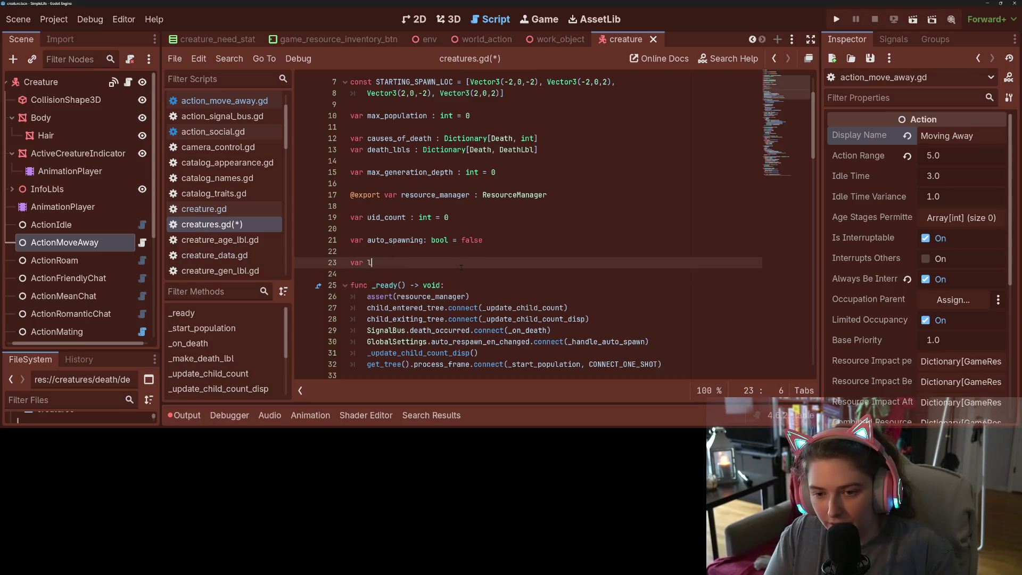
pyautogui.write('_cull ')
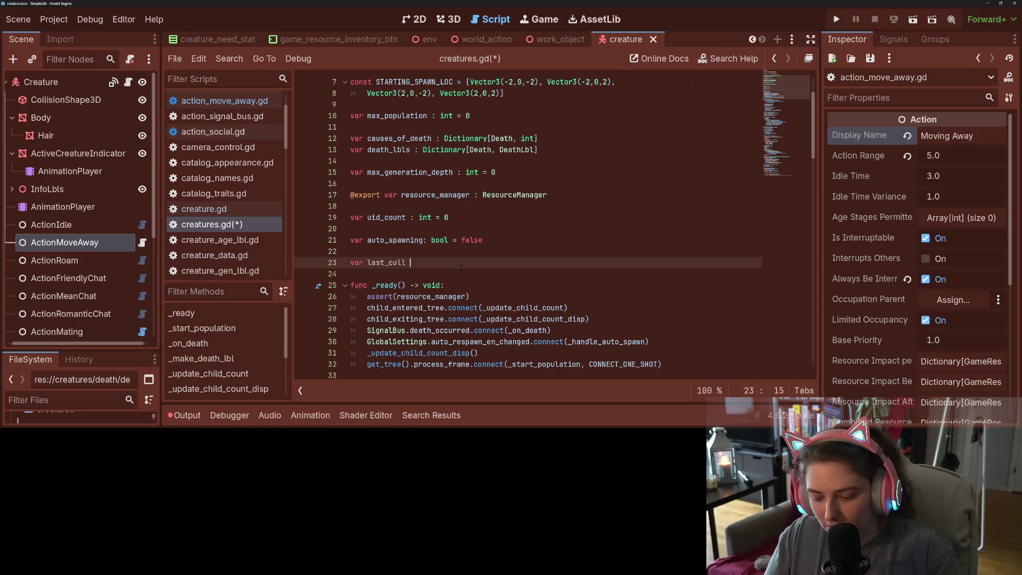
pyautogui.write(': f')
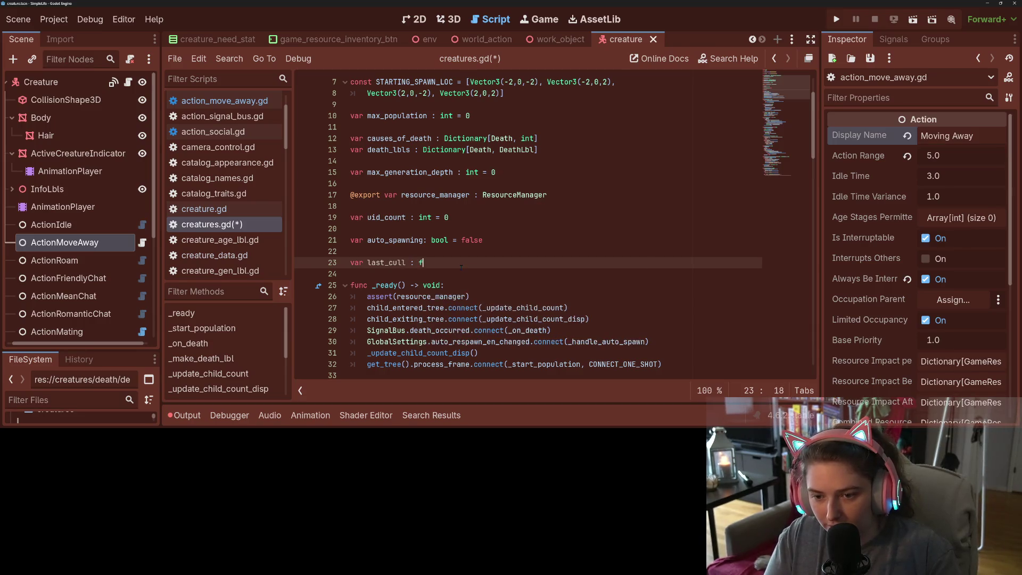
pyautogui.press('BackSpace')
pyautogui.press('BackSpace')
pyautogui.press('BackSpace')
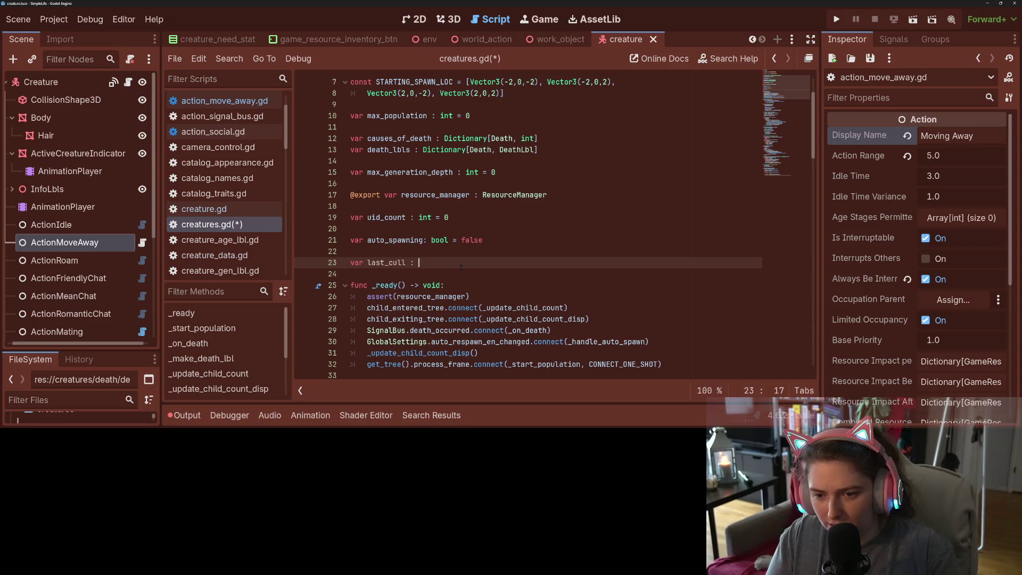
pyautogui.write('= -1')
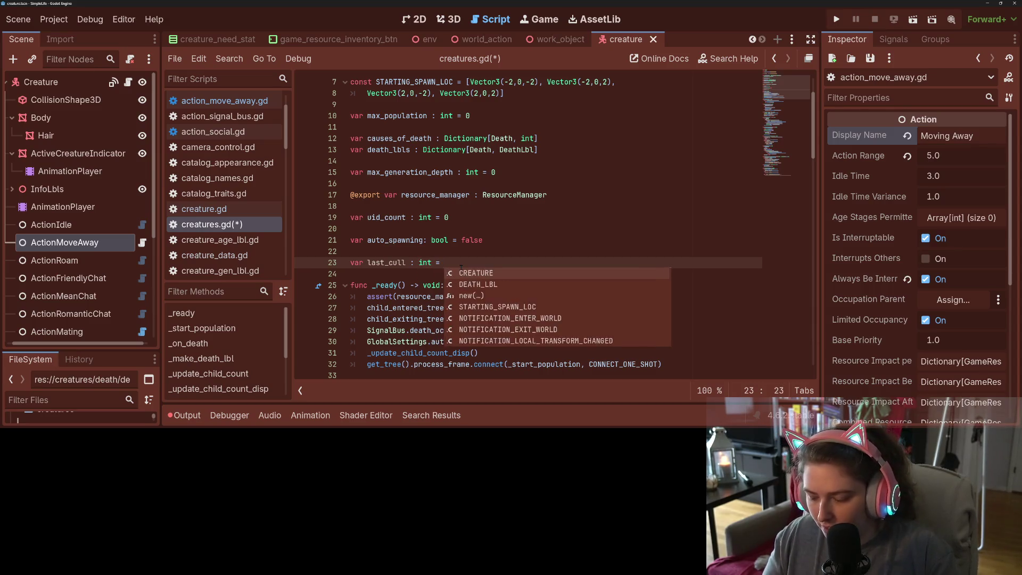
pyautogui.hotkey('ctrl', 's')
pyautogui.doubleClick(390, 263)
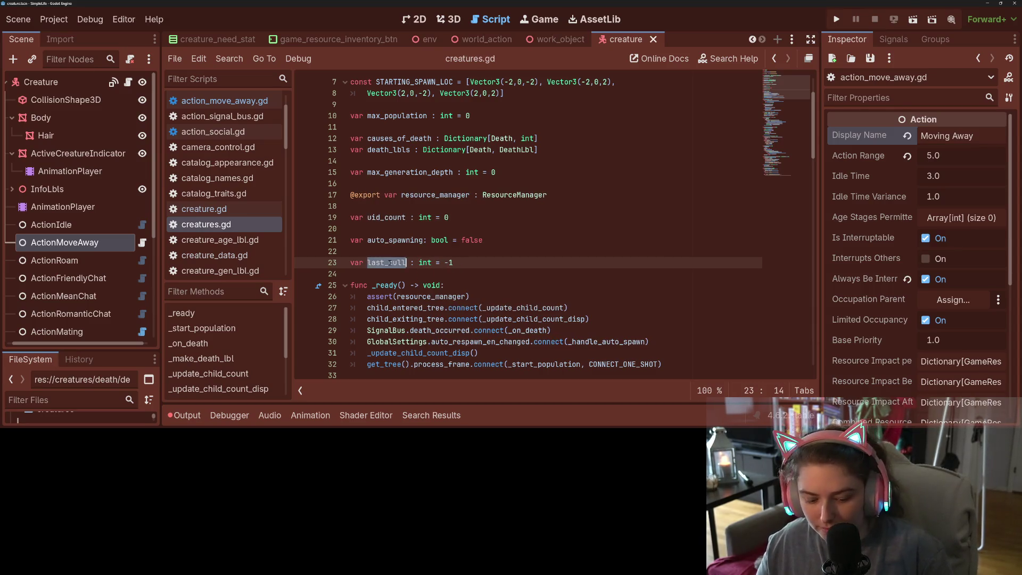
pyautogui.scroll(-10, 616, 288)
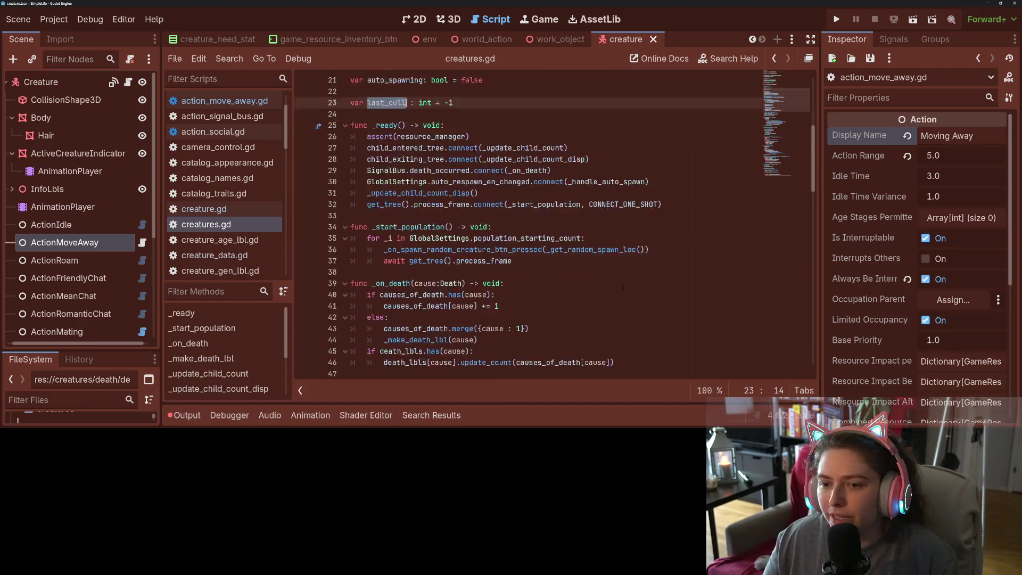
pyautogui.scroll(-2, 431, 240)
pyautogui.doubleClick(426, 251)
pyautogui.scroll(-2, 426, 252)
pyautogui.scroll(-5, 478, 256)
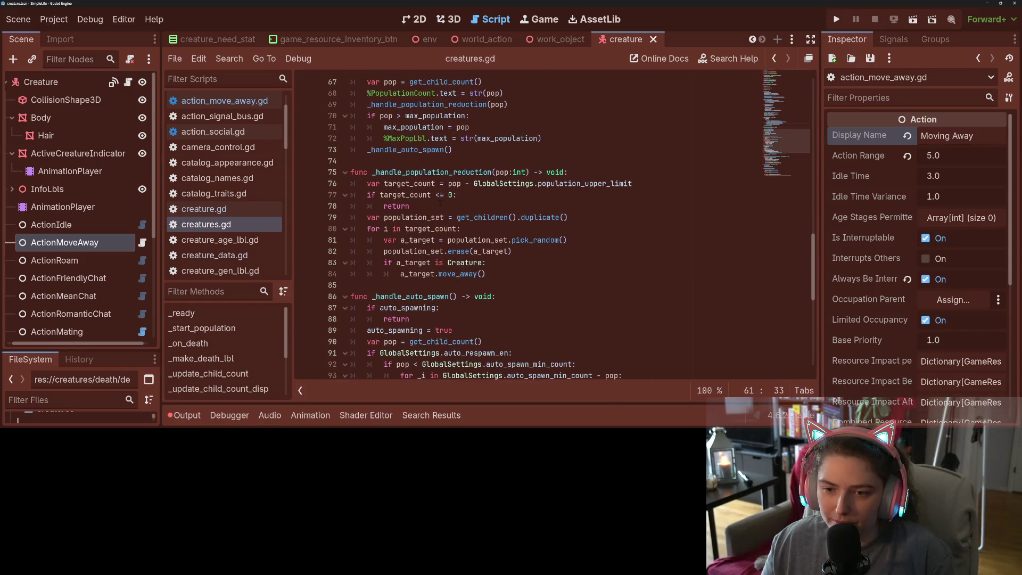
# Make _handle_population_reduction return early when GameTime.total_ticks - last_cull < 20
pyautogui.click(603, 172)
pyautogui.press('Return')
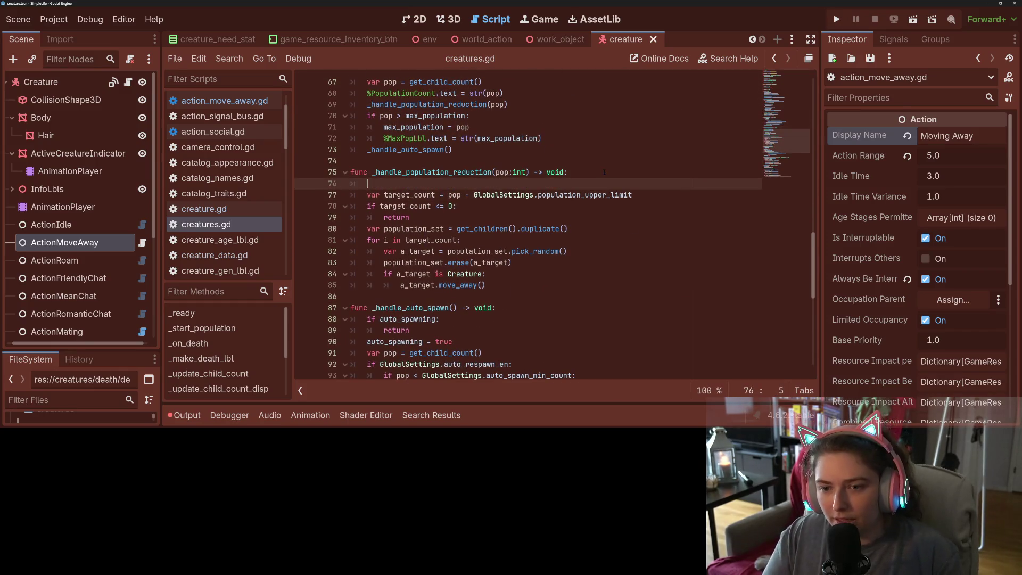
pyautogui.write('last_cull')
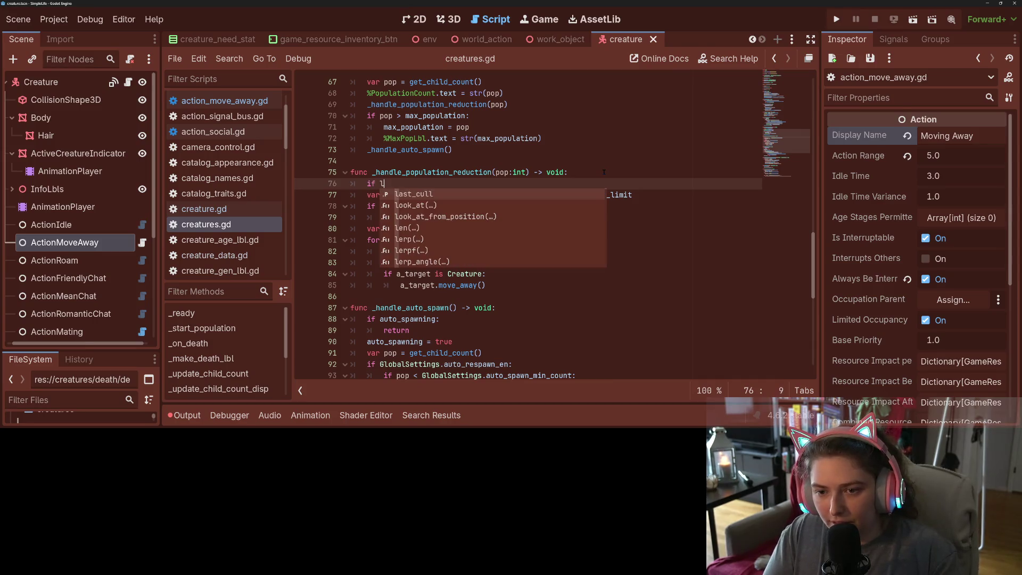
pyautogui.press('BackSpace')
pyautogui.press('BackSpace')
pyautogui.press('BackSpace')
pyautogui.write('Time.')
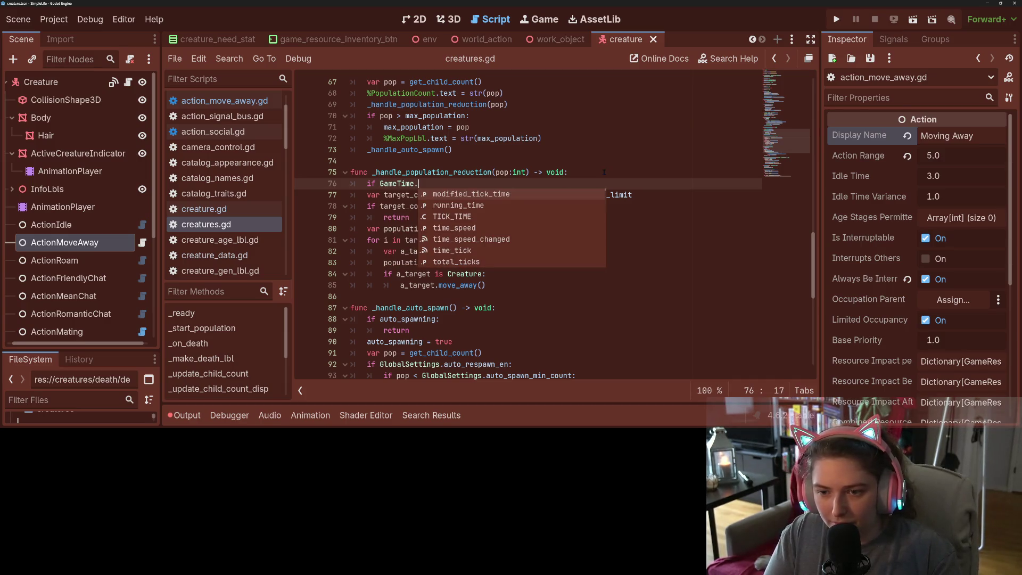
pyautogui.press('Down')
pyautogui.press('Down')
pyautogui.press('Down')
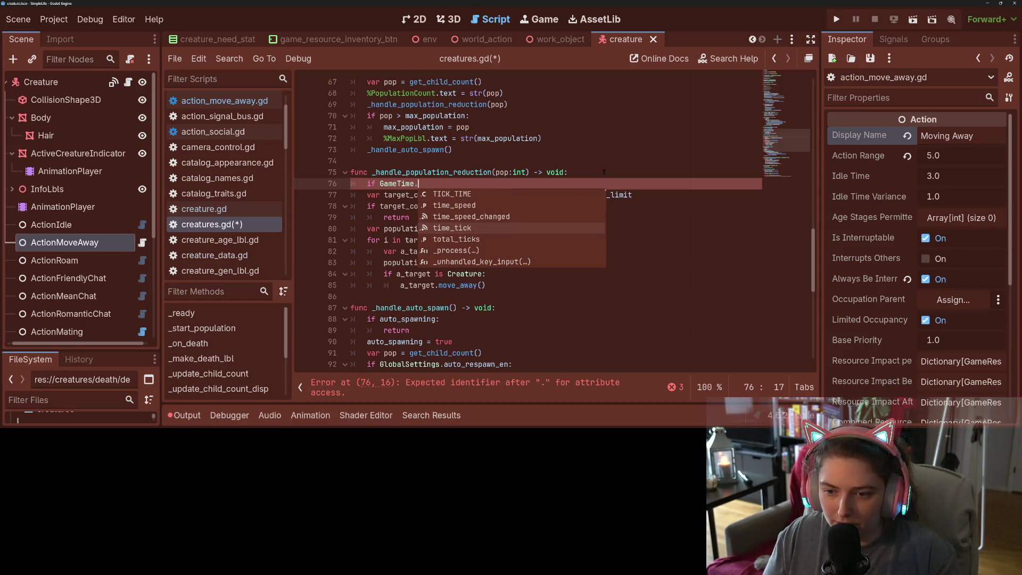
pyautogui.press('Down')
pyautogui.press('Return')
pyautogui.write('last_cull < 20')
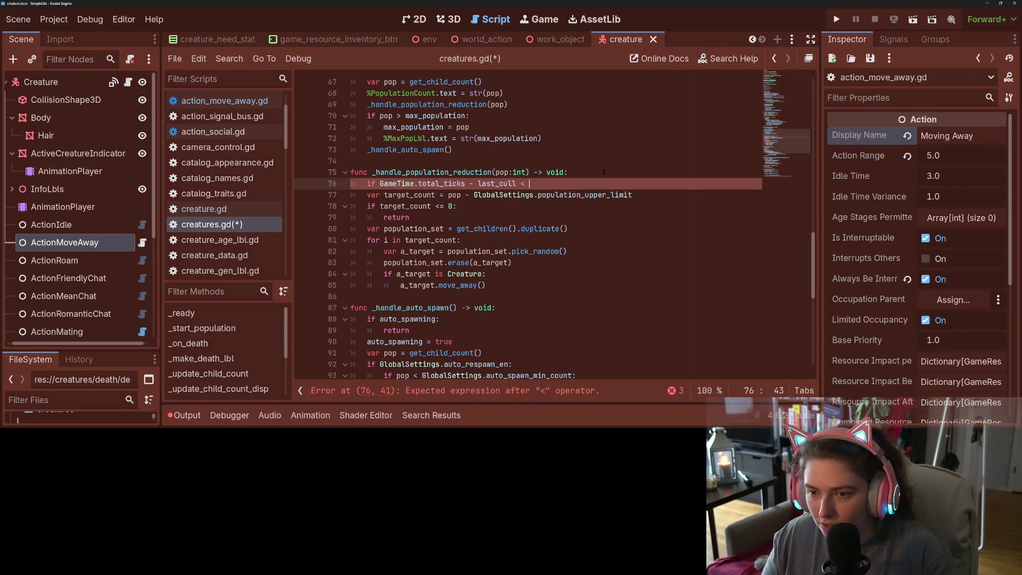
pyautogui.write(':')
pyautogui.press('Return')
pyautogui.write('reut')
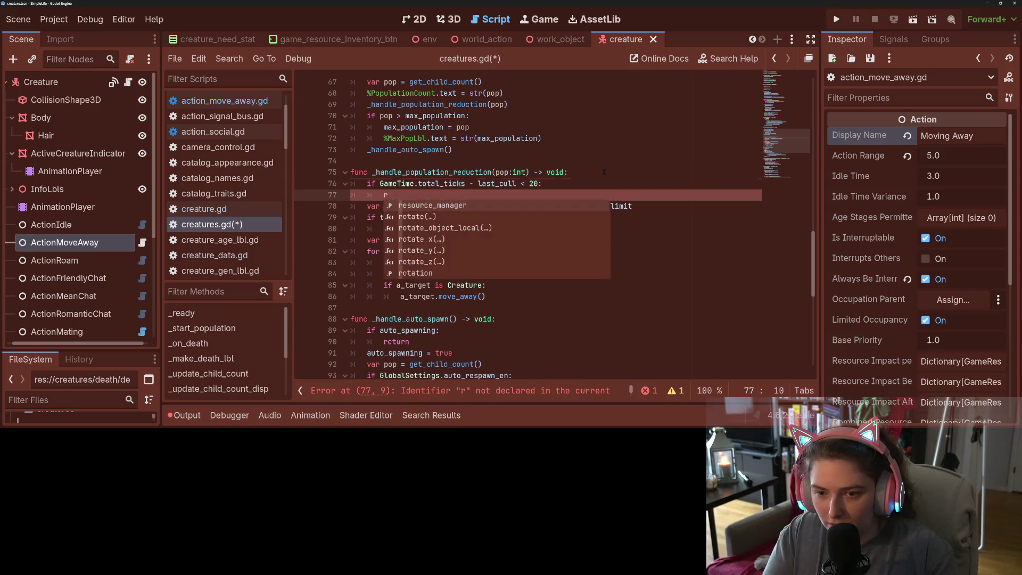
pyautogui.press('BackSpace')
pyautogui.press('BackSpace')
pyautogui.write('turn')
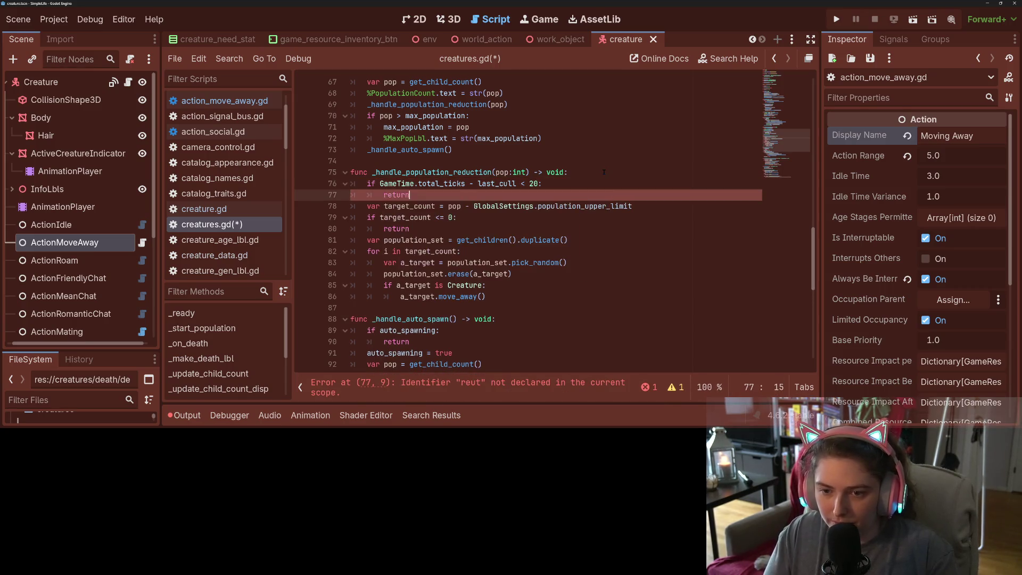
pyautogui.press('Down')
pyautogui.hotkey('ctrl', 'shift', 'Return')
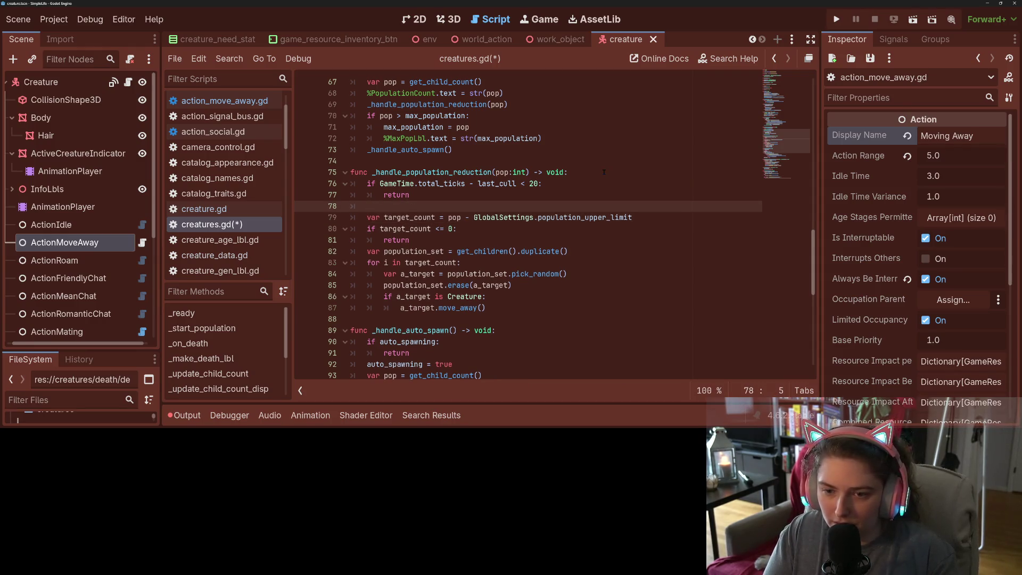
pyautogui.press('BackSpace')
pyautogui.press('BackSpace')
# Record last_cull = GameTime.total_ticks before culling, raise the tick threshold to 100, and save
pyautogui.press('Down')
pyautogui.press('Down')
pyautogui.press('Down')
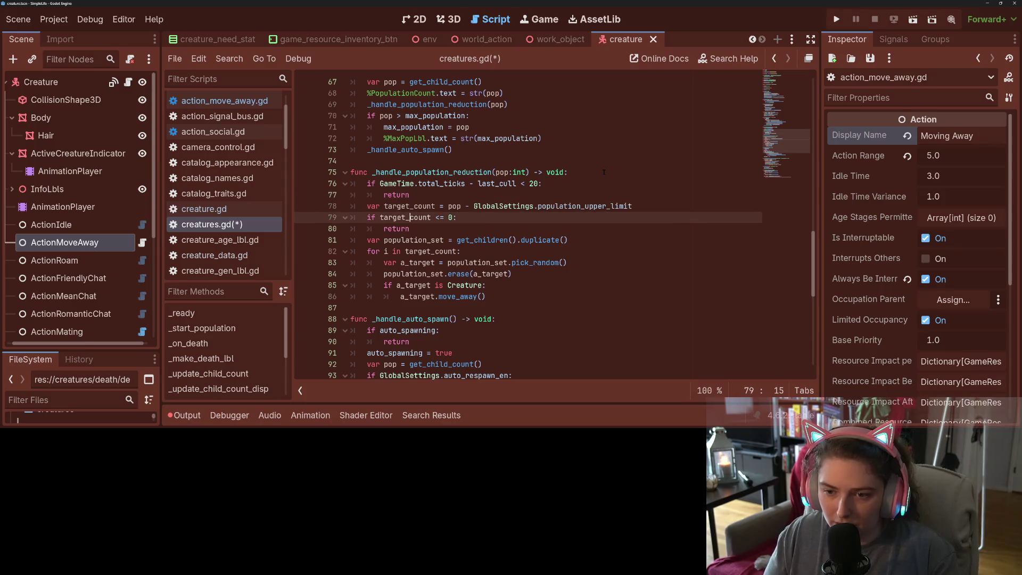
pyautogui.hotkey('ctrl', 'shift', 'Return')
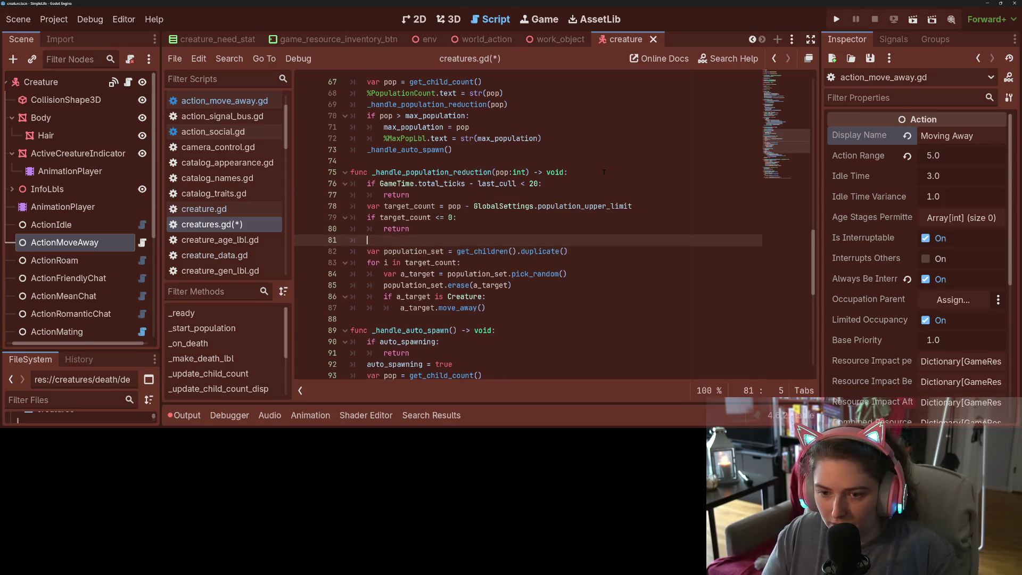
pyautogui.write('st_cull = ')
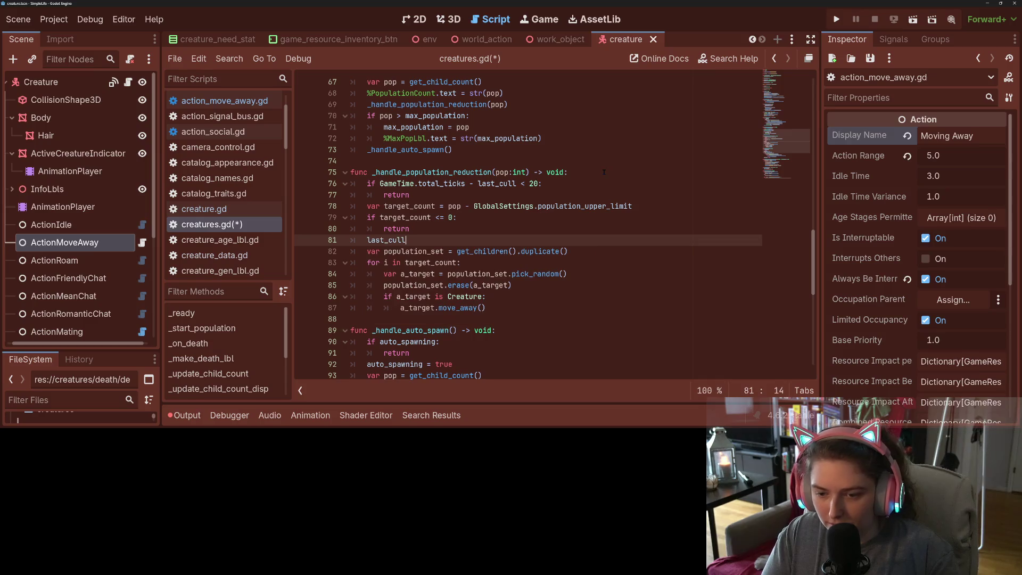
pyautogui.write('GameTi')
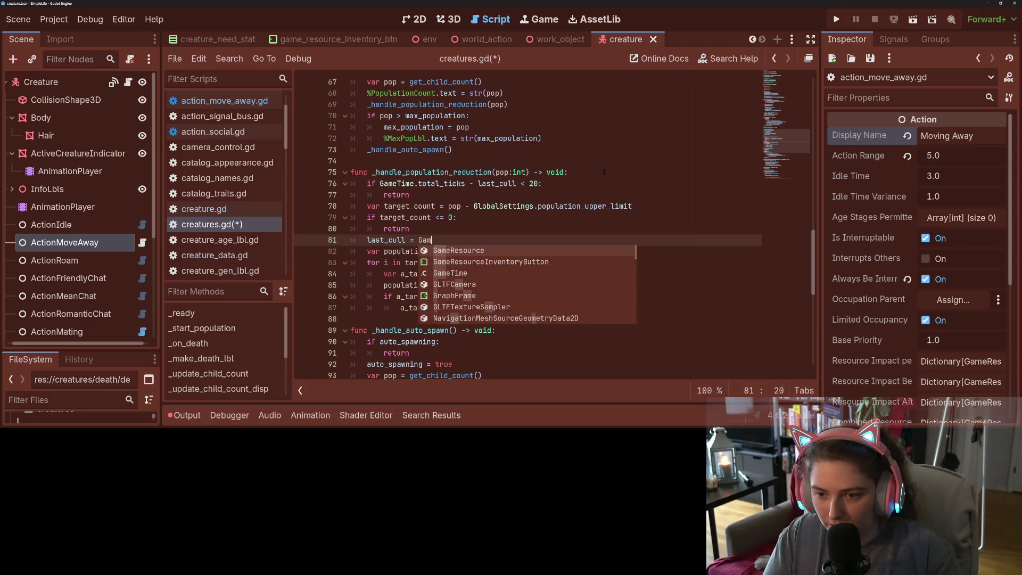
pyautogui.write('me.total_ticks')
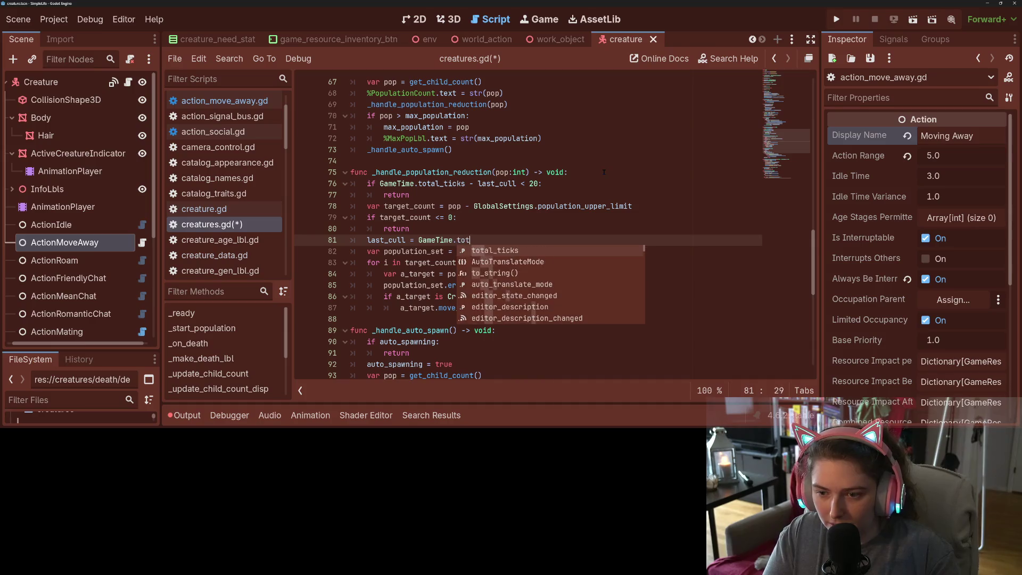
pyautogui.click(533, 183)
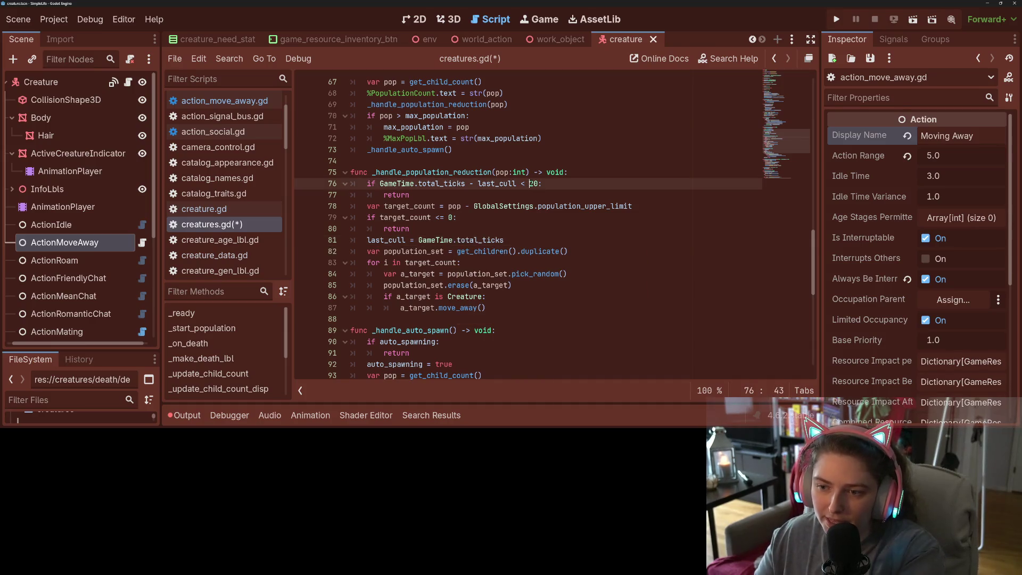
pyautogui.press('BackSpace')
pyautogui.write('10')
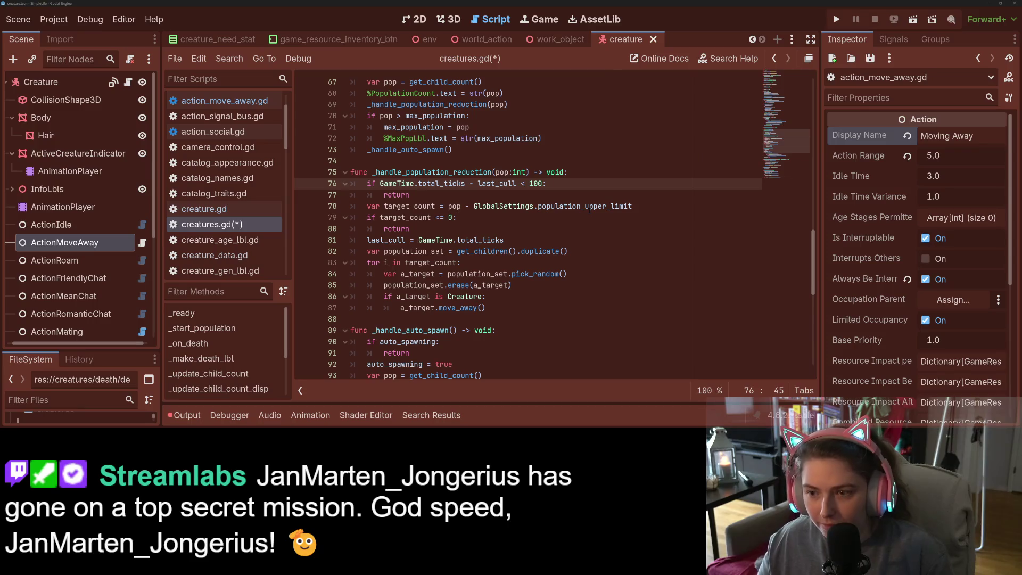
pyautogui.click(580, 206)
pyautogui.hotkey('ctrl', 's')
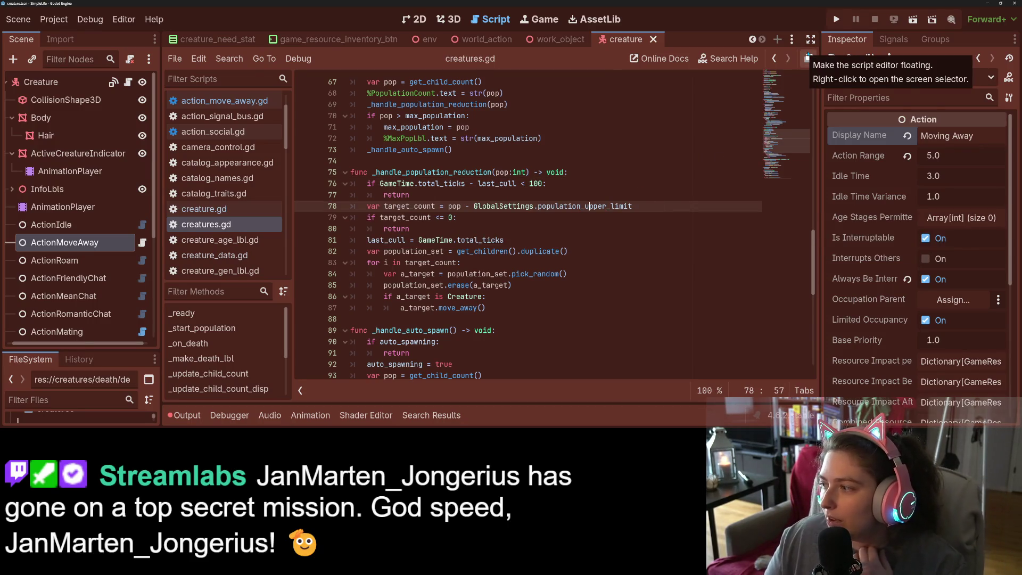
# Run the game and spawn a batch of random creatures
pyautogui.click(836, 20)
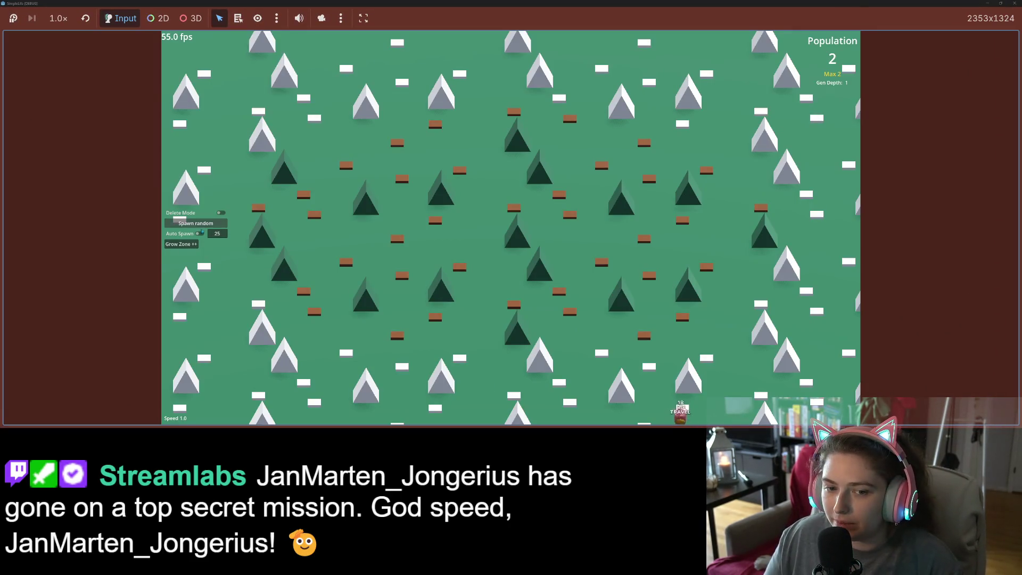
pyautogui.click(218, 223)
pyautogui.hotkey('ctrl', 'F3')
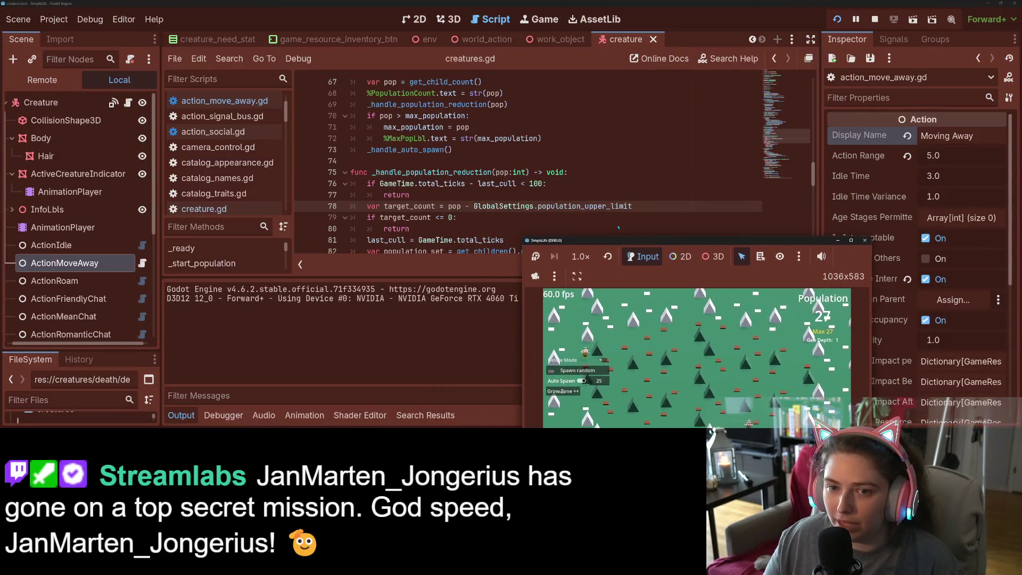
# Lower population_upper_limit in global_settings.gd from 550 to 50 and save
pyautogui.scroll(-5, 192, 183)
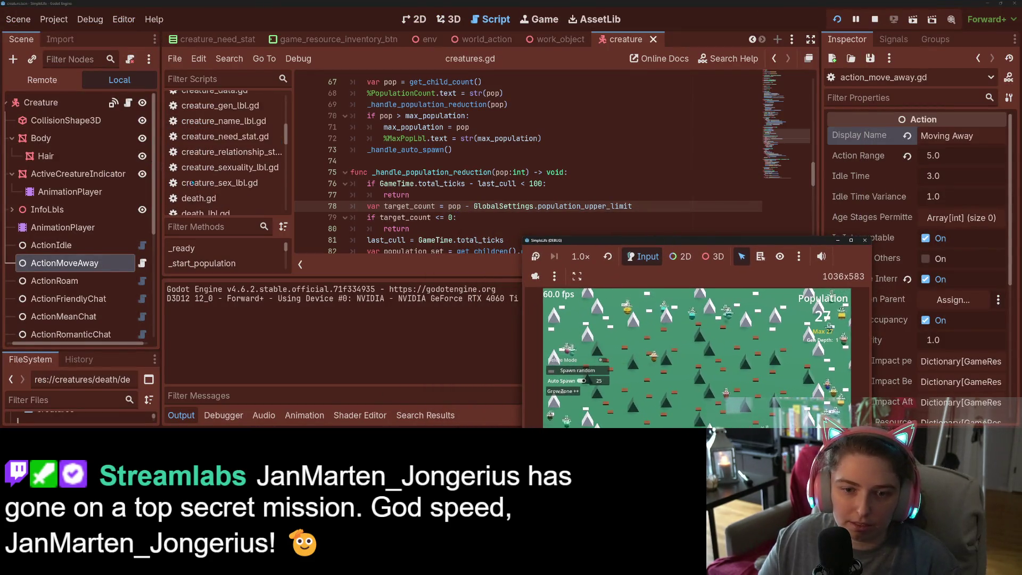
pyautogui.scroll(-2, 193, 183)
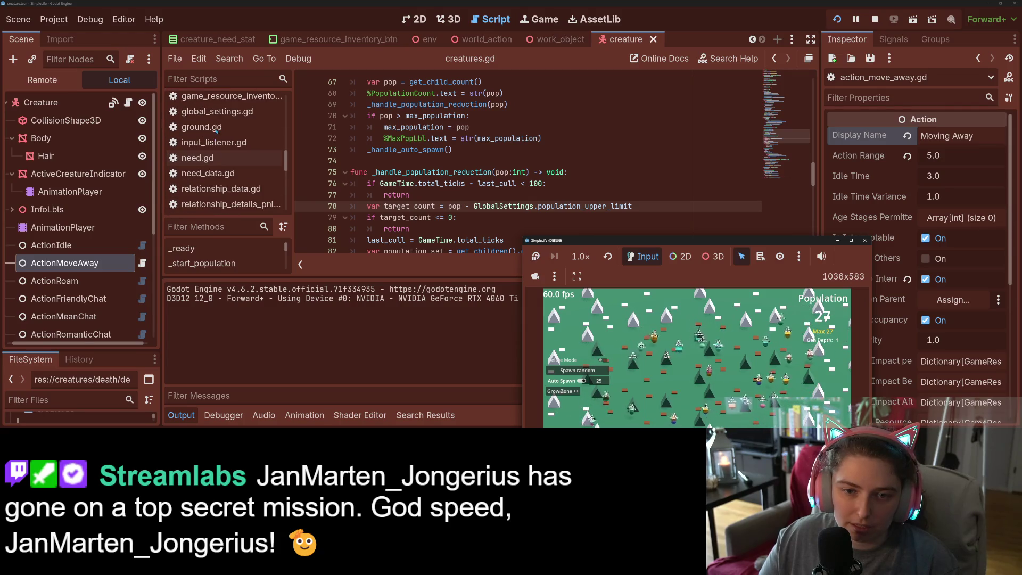
pyautogui.click(202, 111)
pyautogui.scroll(14, 495, 196)
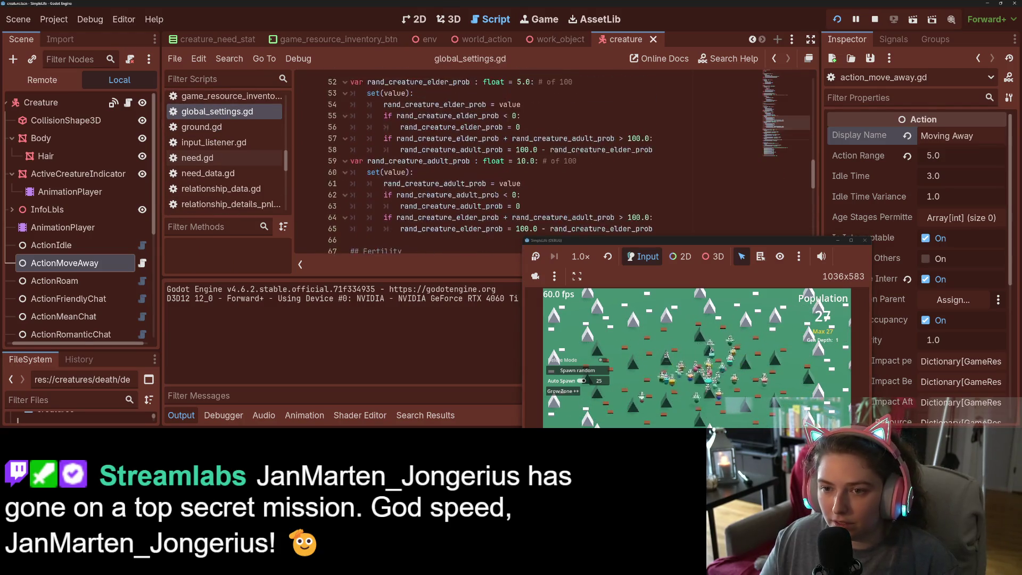
pyautogui.scroll(1, 495, 196)
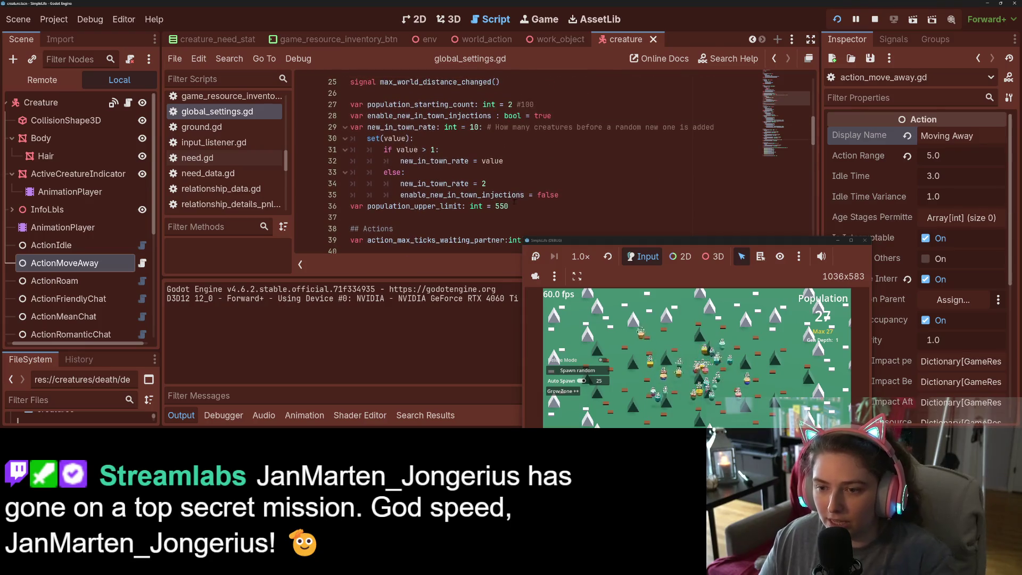
pyautogui.doubleClick(496, 206)
pyautogui.write('50')
pyautogui.click(559, 217)
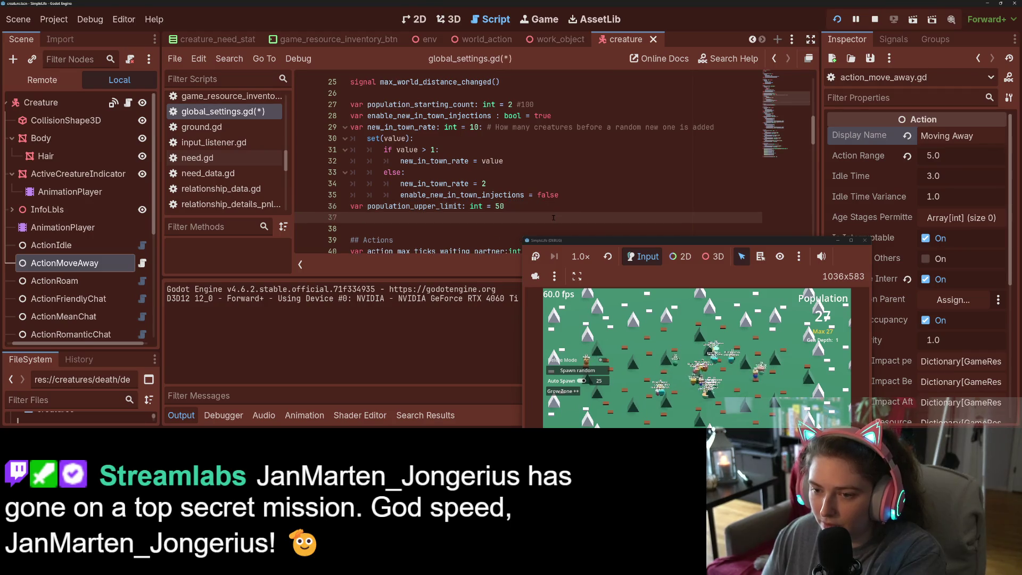
pyautogui.press('Up')
pyautogui.hotkey('ctrl', 's')
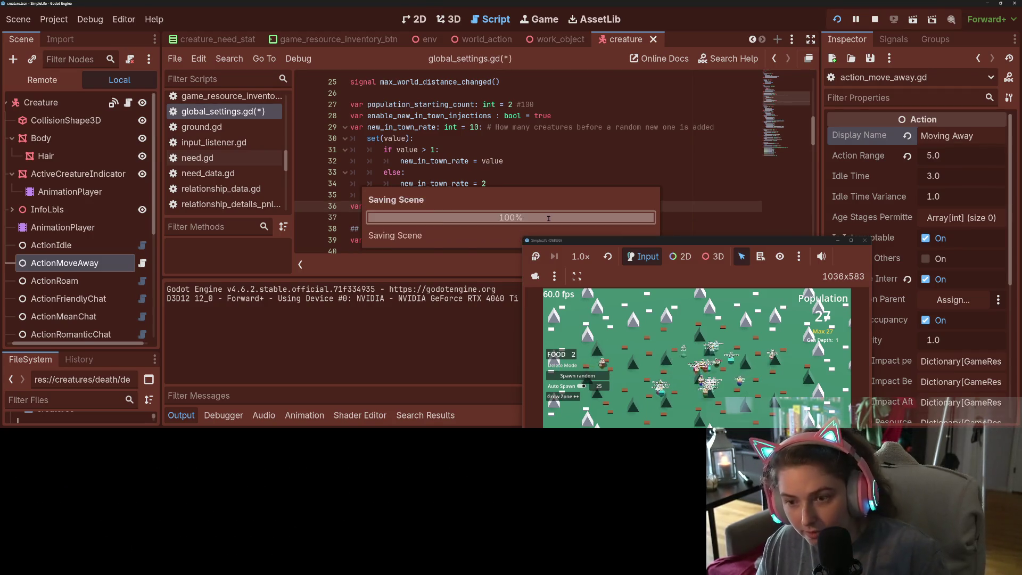
pyautogui.moveTo(608, 244); pyautogui.dragTo(608, 4)
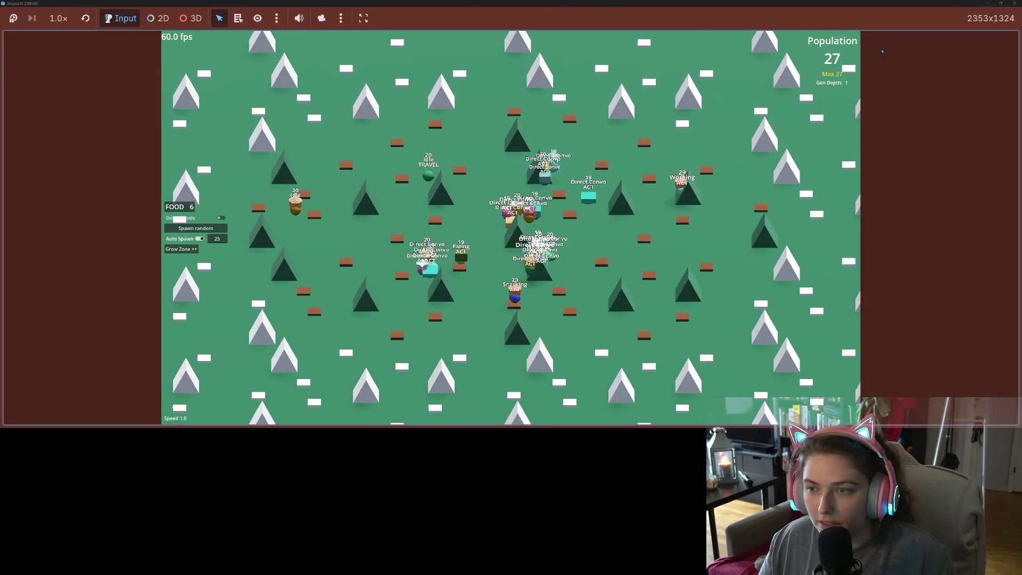
# Restart the game with Auto Spawn set to 60 and enabled, then stop it at population 66
pyautogui.press('F8')
pyautogui.click(835, 19)
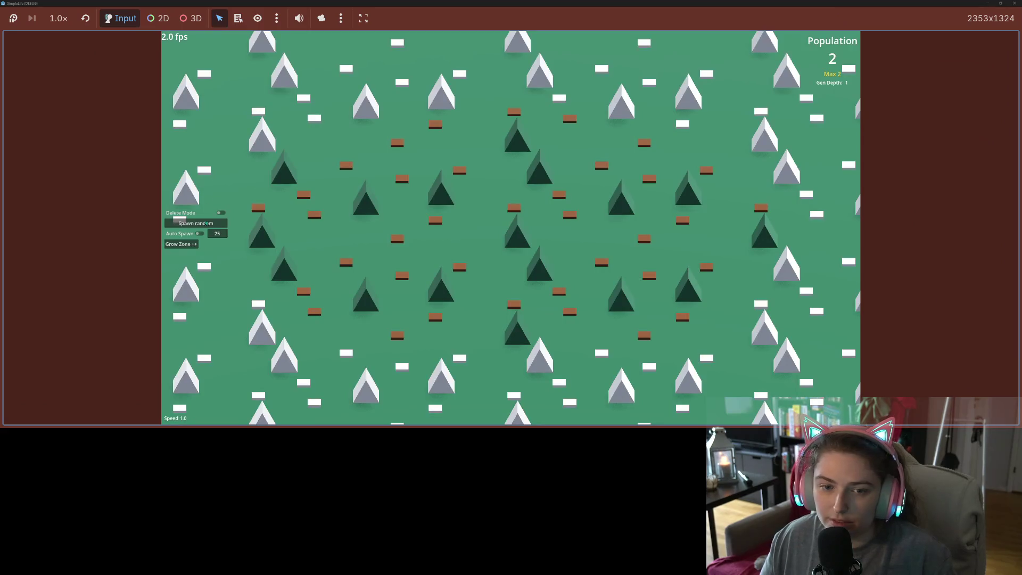
pyautogui.click(213, 235)
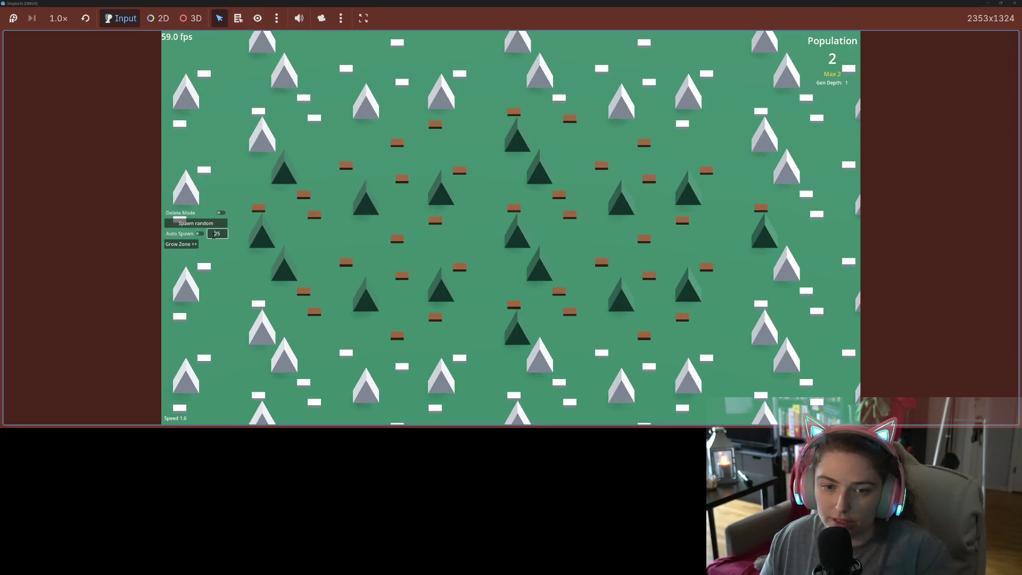
pyautogui.write('60')
pyautogui.press('Return')
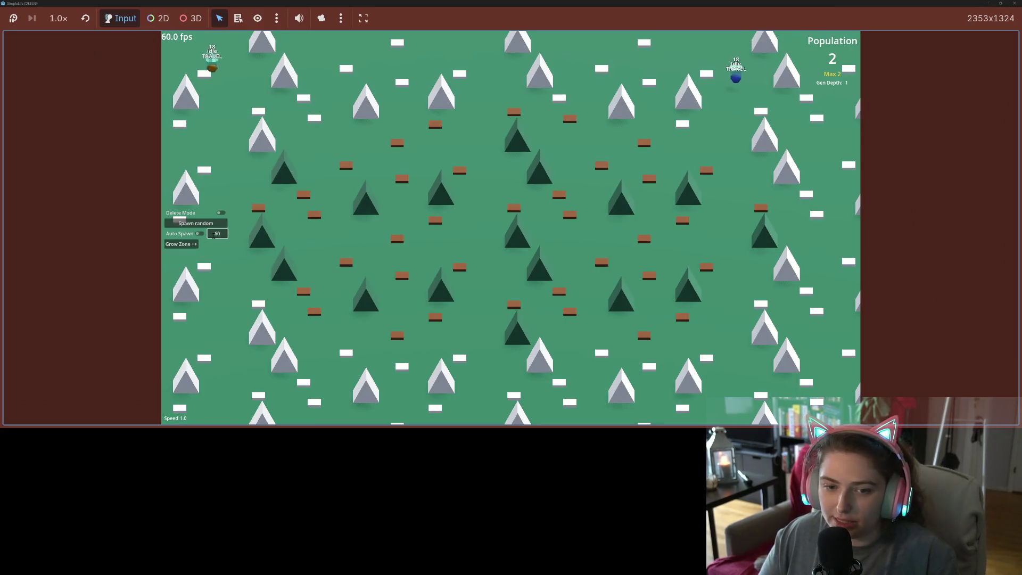
pyautogui.click(199, 234)
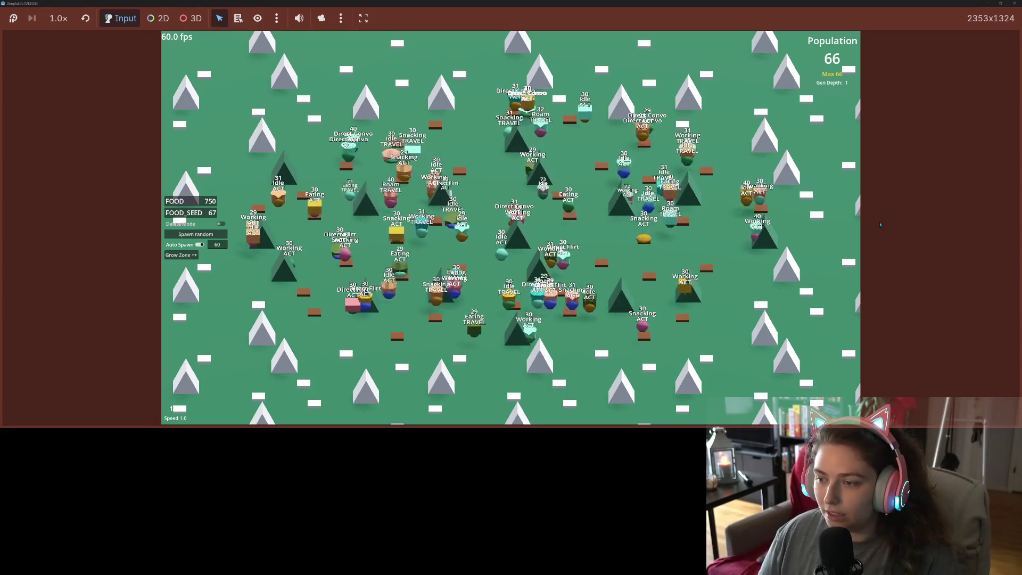
pyautogui.moveTo(908, 4)
pyautogui.mouseDown()
pyautogui.moveTo(932, 51)
pyautogui.moveTo(785, 69)
pyautogui.moveTo(819, 91)
pyautogui.moveTo(783, 113)
pyautogui.mouseUp()
pyautogui.press('F8')
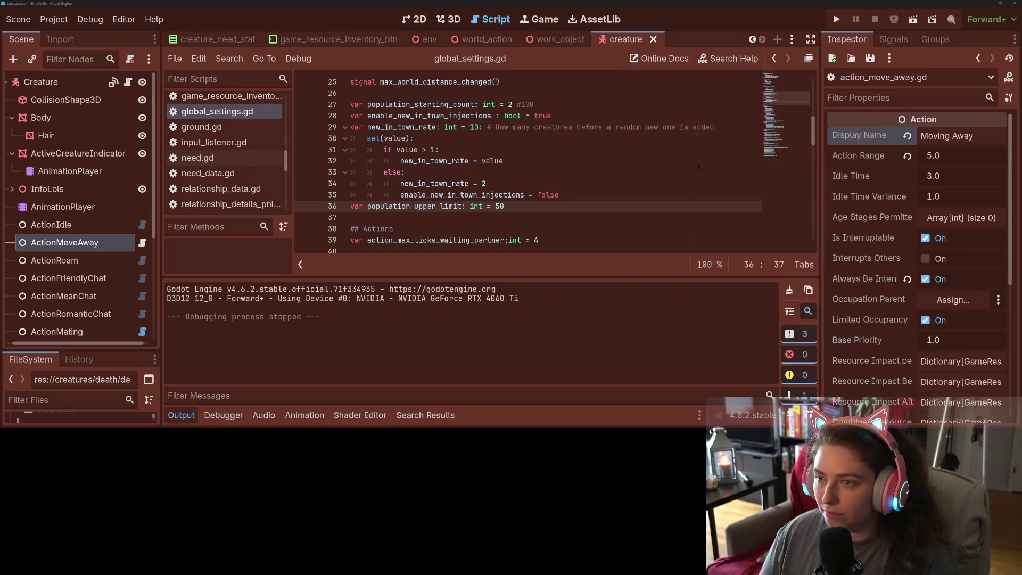
# Change the line-76 cull interval in creatures.gd from 100 to 20, save, and rerun the game
pyautogui.click(181, 415)
pyautogui.scroll(3, 233, 196)
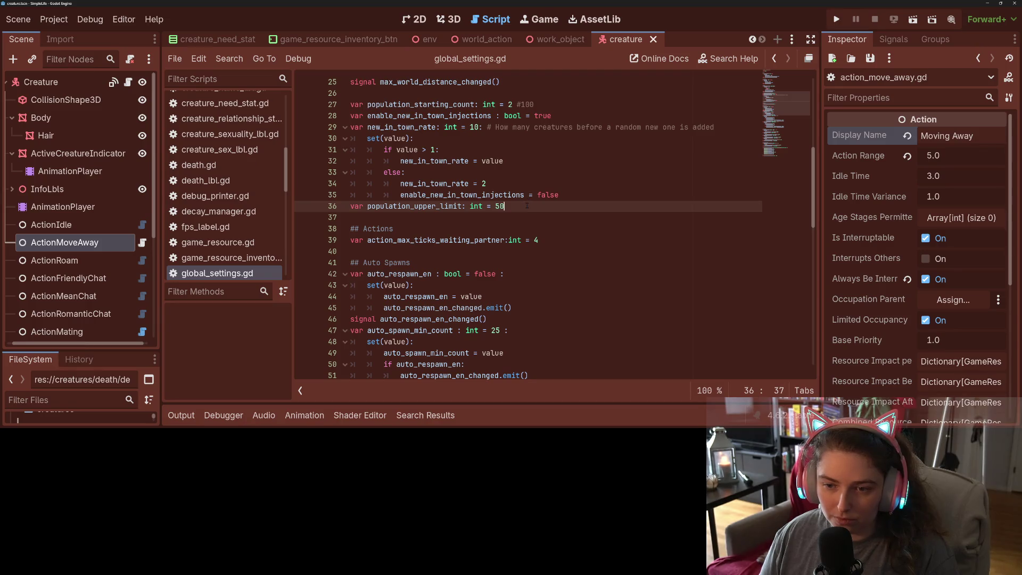
pyautogui.doubleClick(424, 207)
pyautogui.scroll(3, 225, 149)
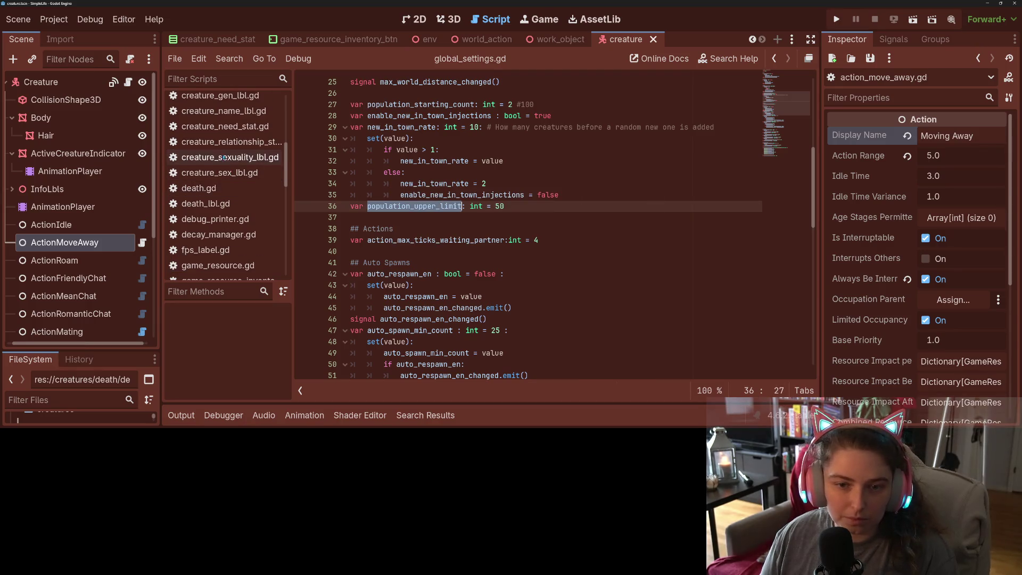
pyautogui.click(206, 95)
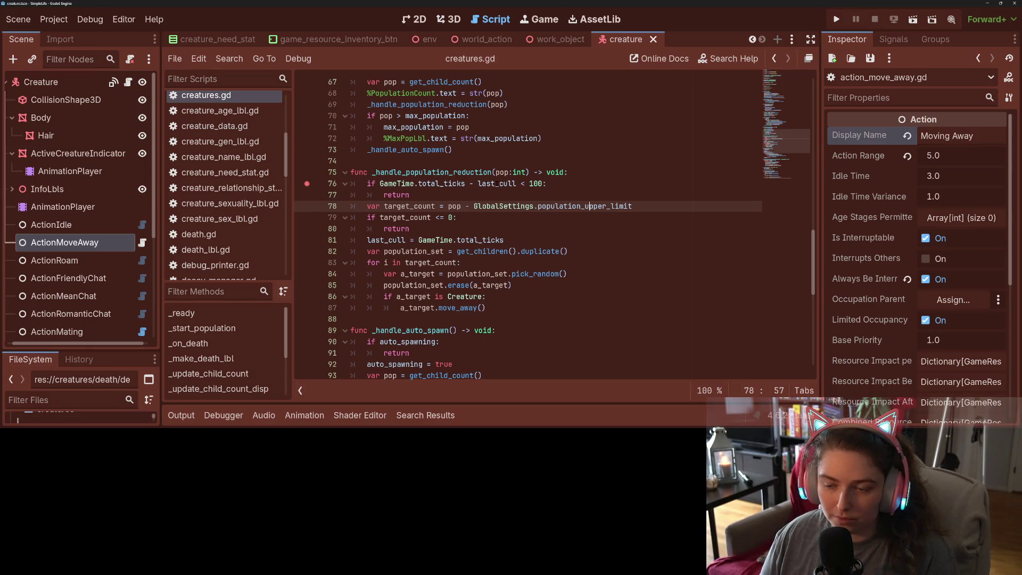
pyautogui.click(499, 183)
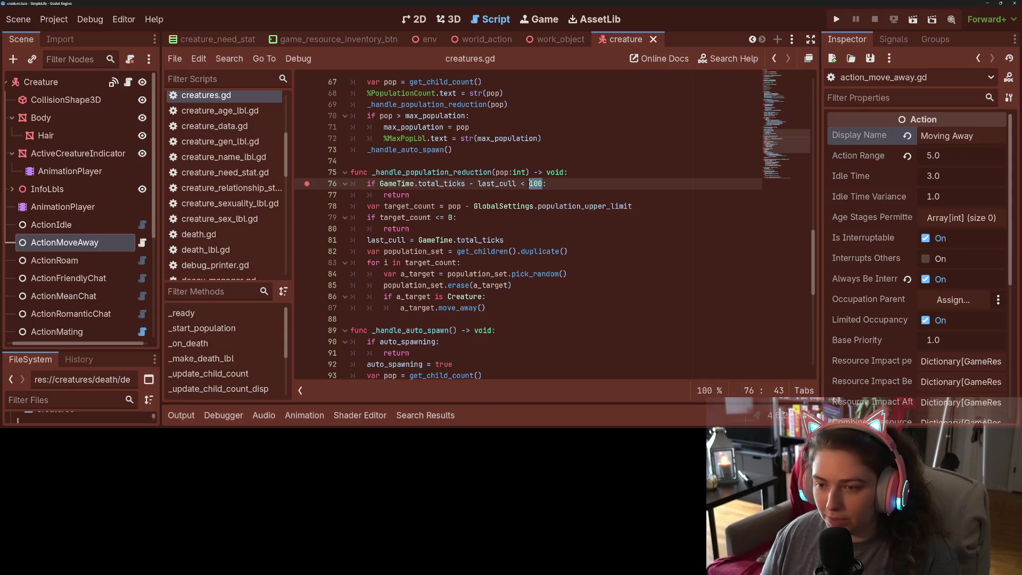
pyautogui.hotkey('ctrl', 's')
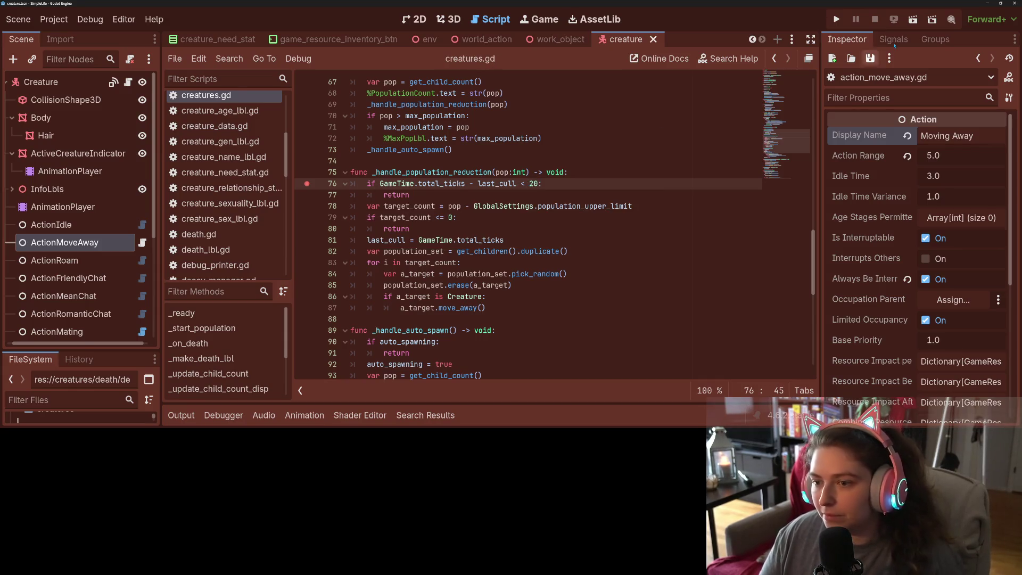
pyautogui.click(836, 19)
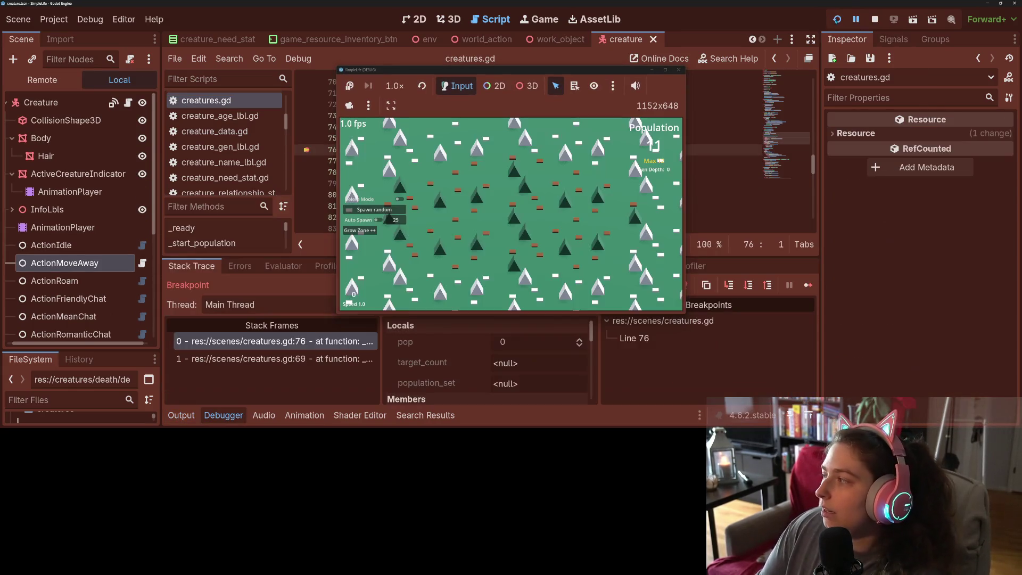
# Continue past the line-76 breakpoint, add breakpoints on lines 78 and 81, resume, then stop
pyautogui.click(808, 285)
pyautogui.moveTo(442, 70); pyautogui.dragTo(564, 68)
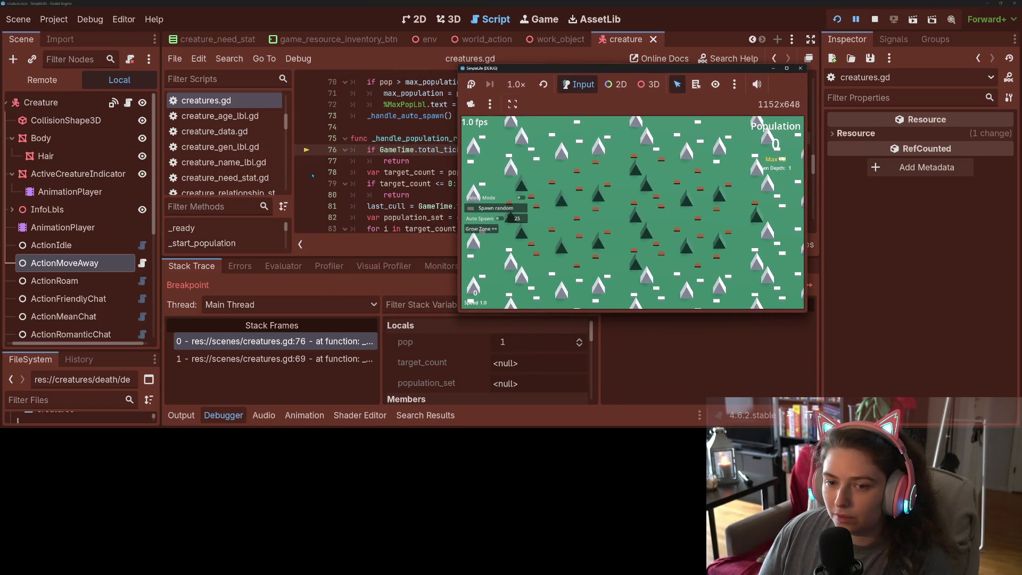
pyautogui.click(311, 175)
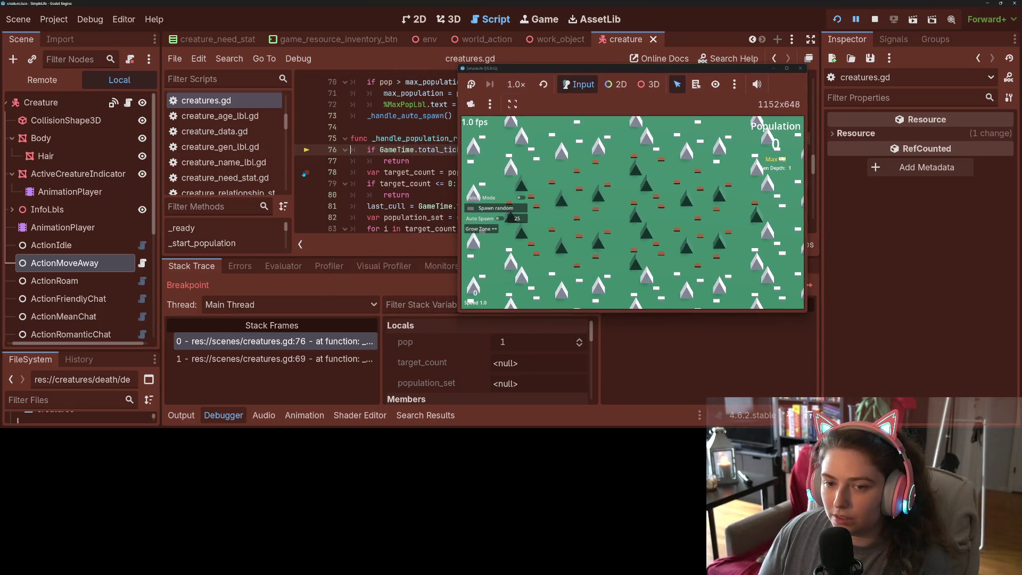
pyautogui.click(811, 288)
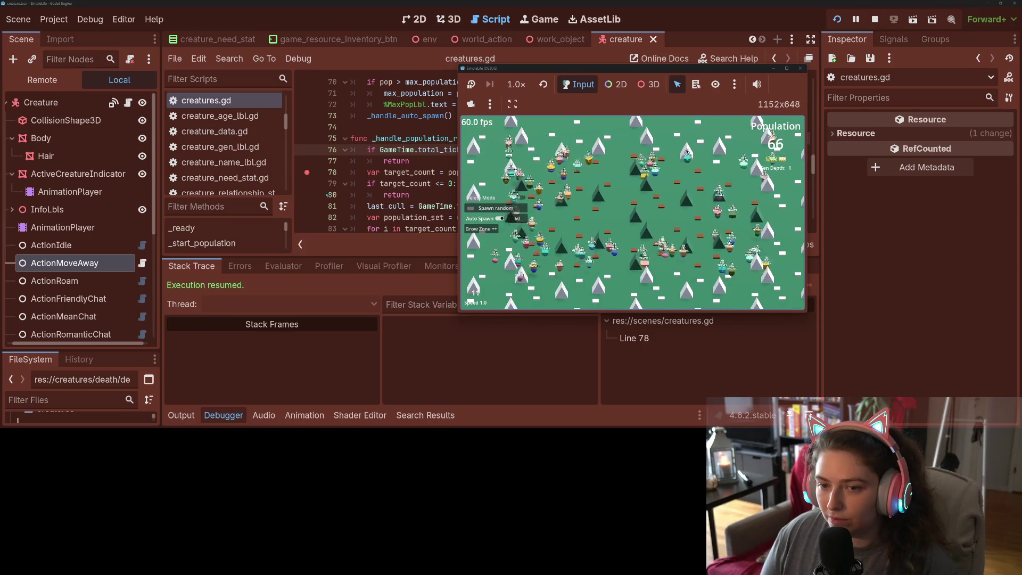
pyautogui.click(307, 206)
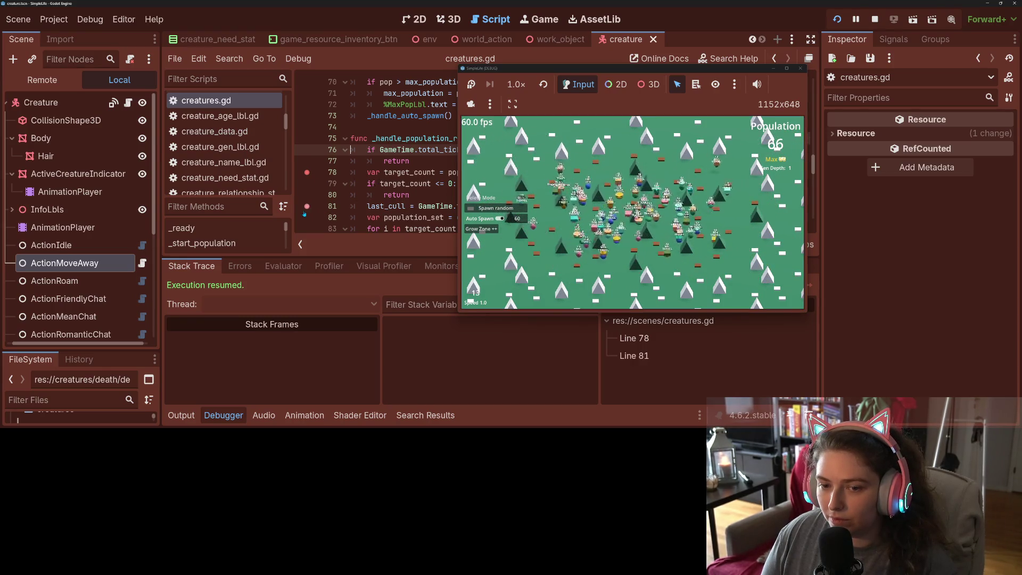
pyautogui.moveTo(628, 70); pyautogui.dragTo(679, 65)
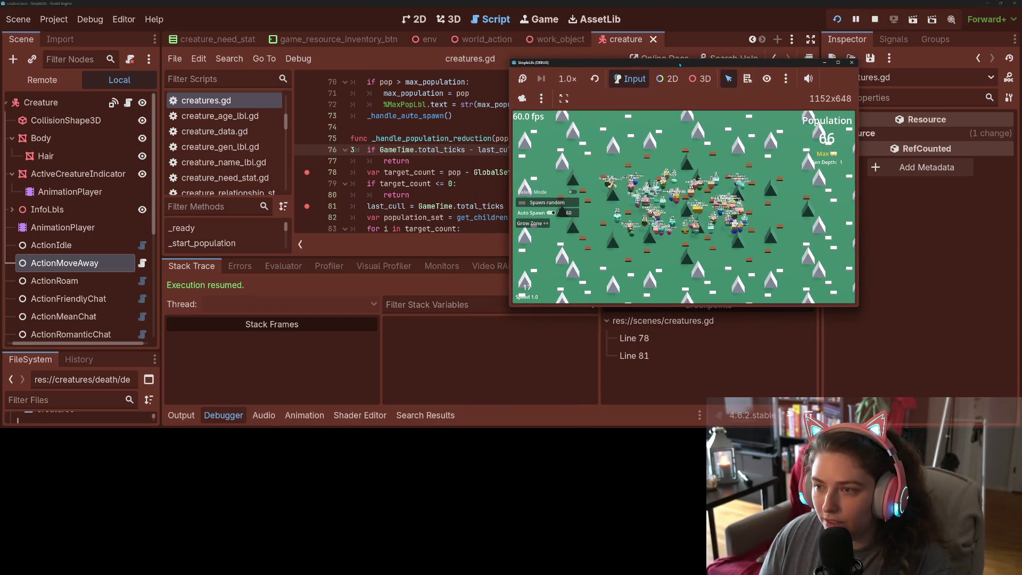
pyautogui.hotkey('ctrl', 'z')
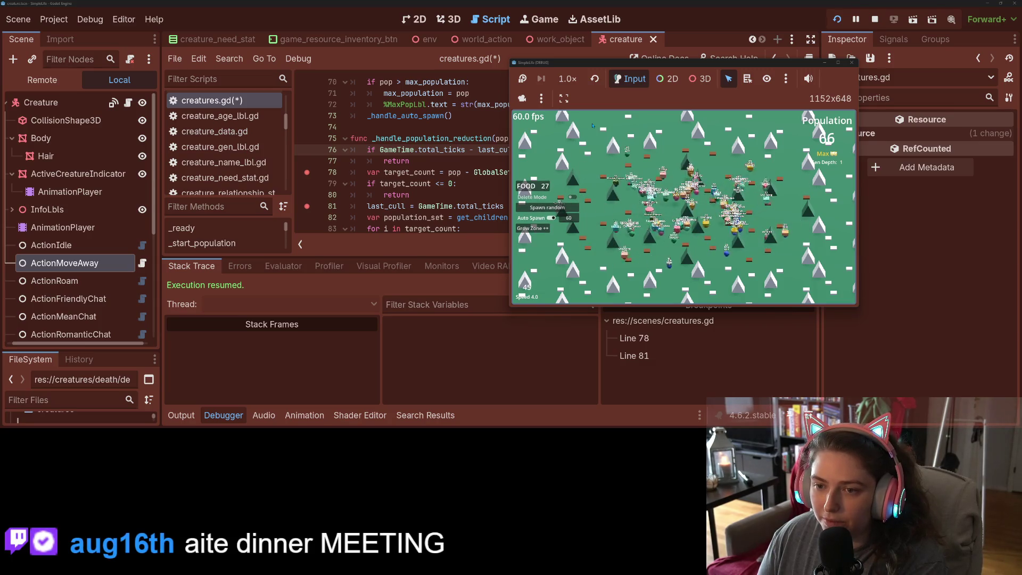
pyautogui.moveTo(638, 62)
pyautogui.mouseDown()
pyautogui.moveTo(790, 158)
pyautogui.moveTo(754, 133)
pyautogui.mouseUp()
pyautogui.press('F8')
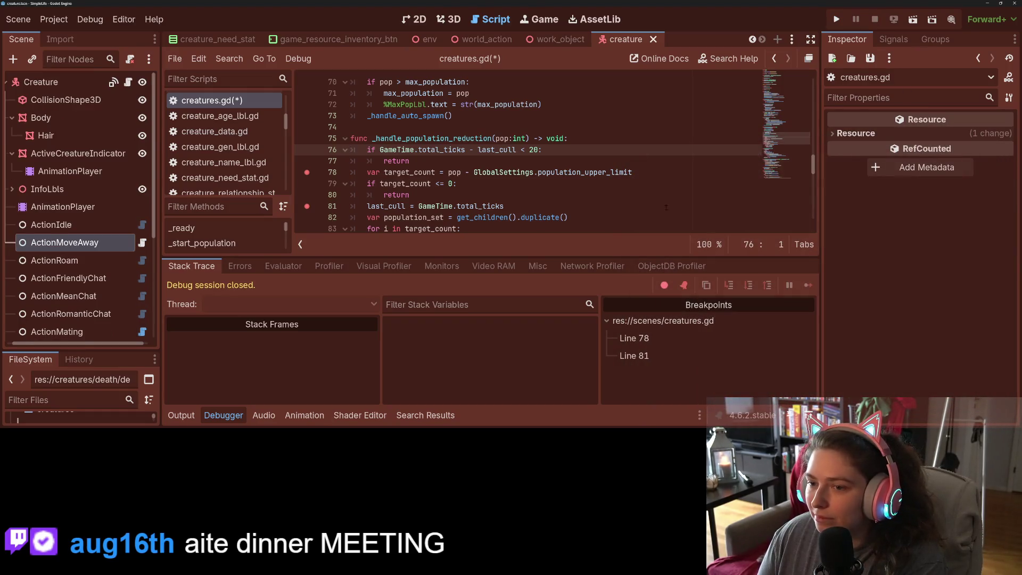
# Inspect last_cull and total_ticks on line 76, then save and relaunch the game
pyautogui.doubleClick(497, 149)
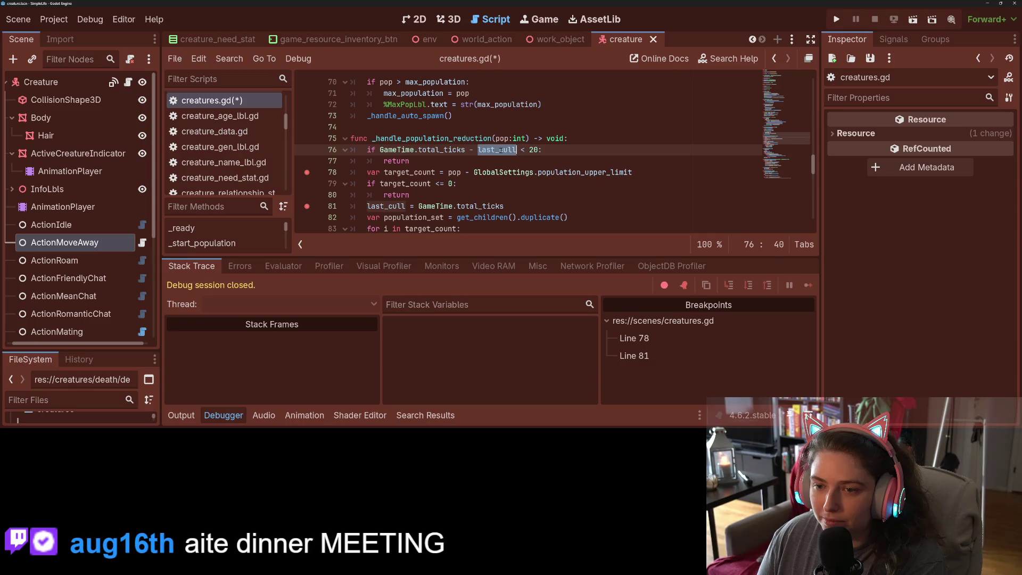
pyautogui.moveTo(500, 150)
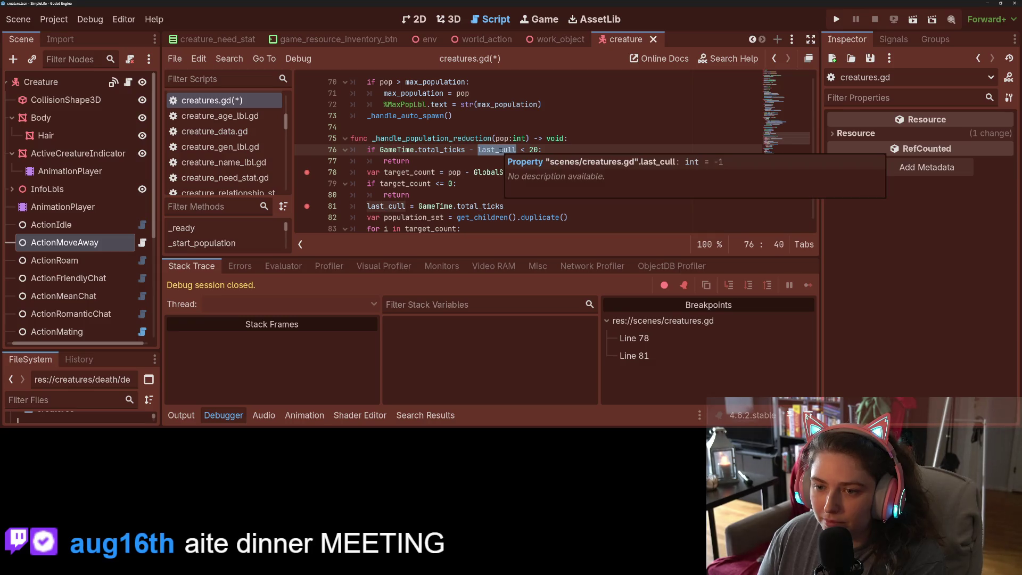
pyautogui.click(451, 150)
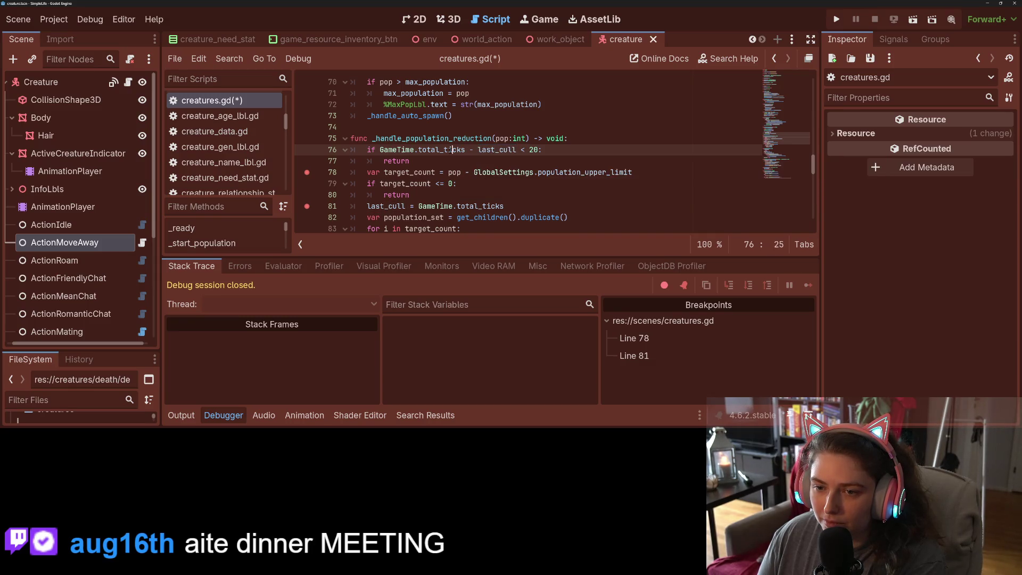
pyautogui.doubleClick(491, 150)
pyautogui.moveTo(490, 151)
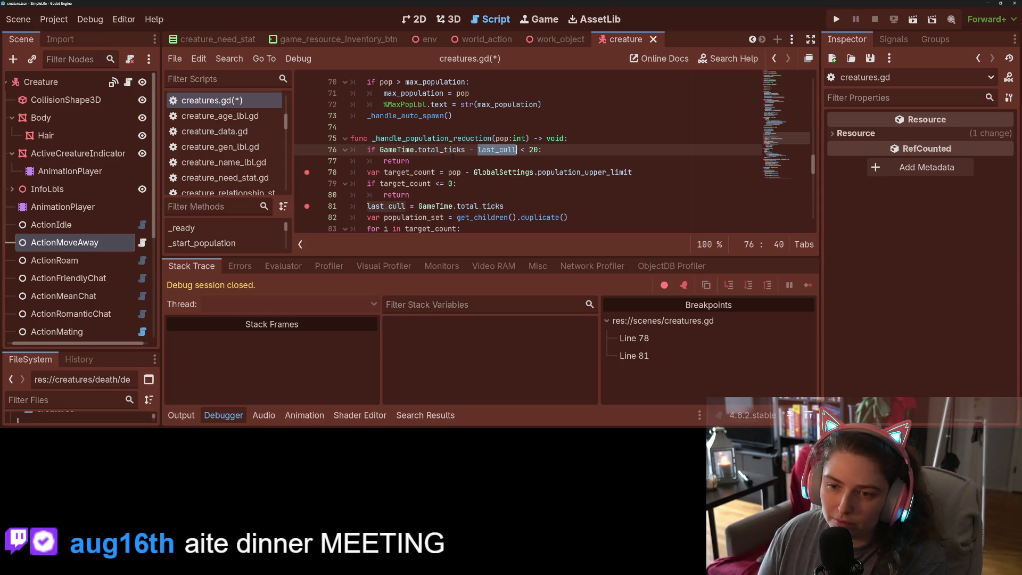
pyautogui.doubleClick(427, 150)
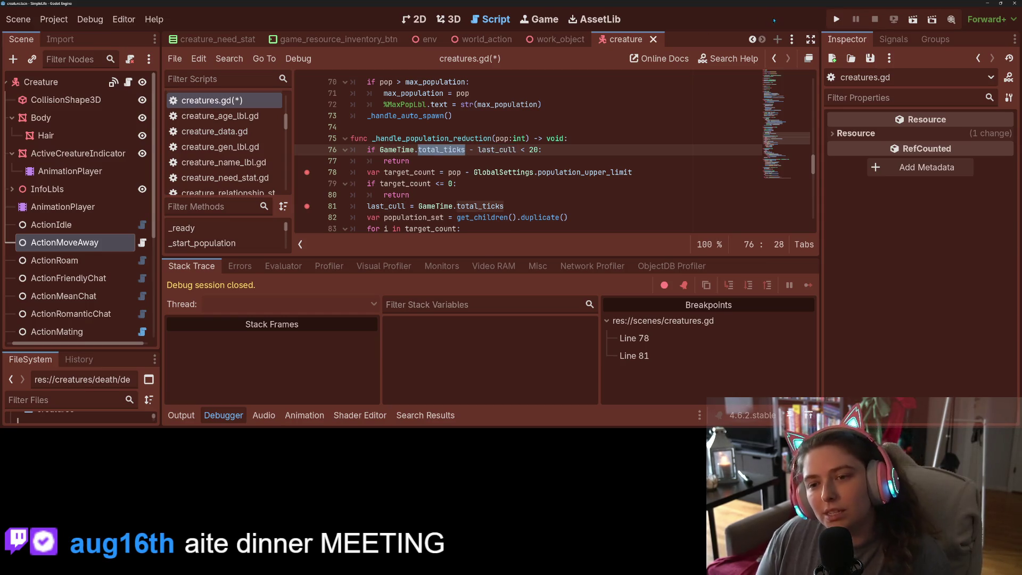
pyautogui.click(836, 20)
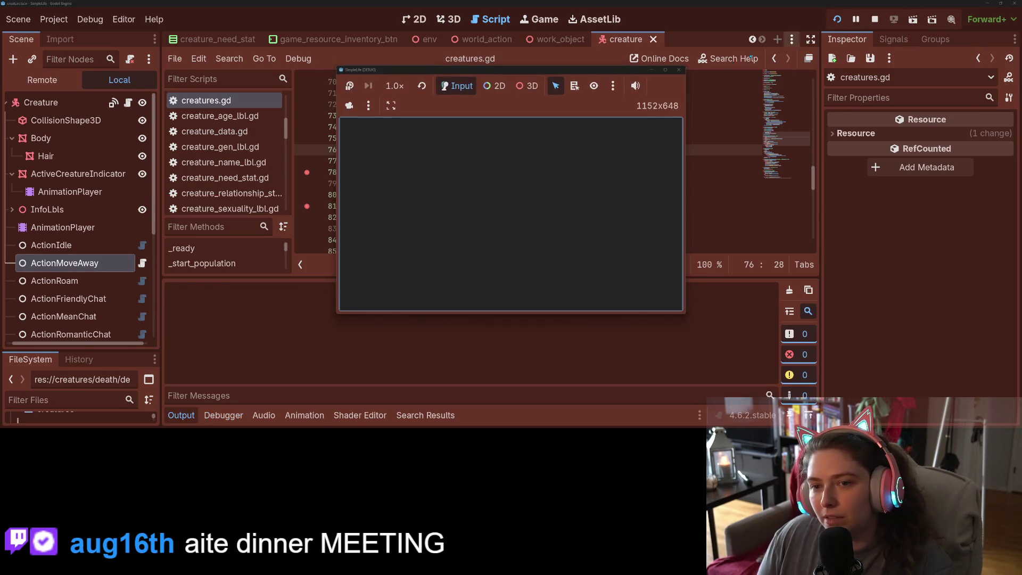
# Enter an Auto Spawn count of 60 in the running game window
pyautogui.moveTo(625, 75); pyautogui.dragTo(744, 83)
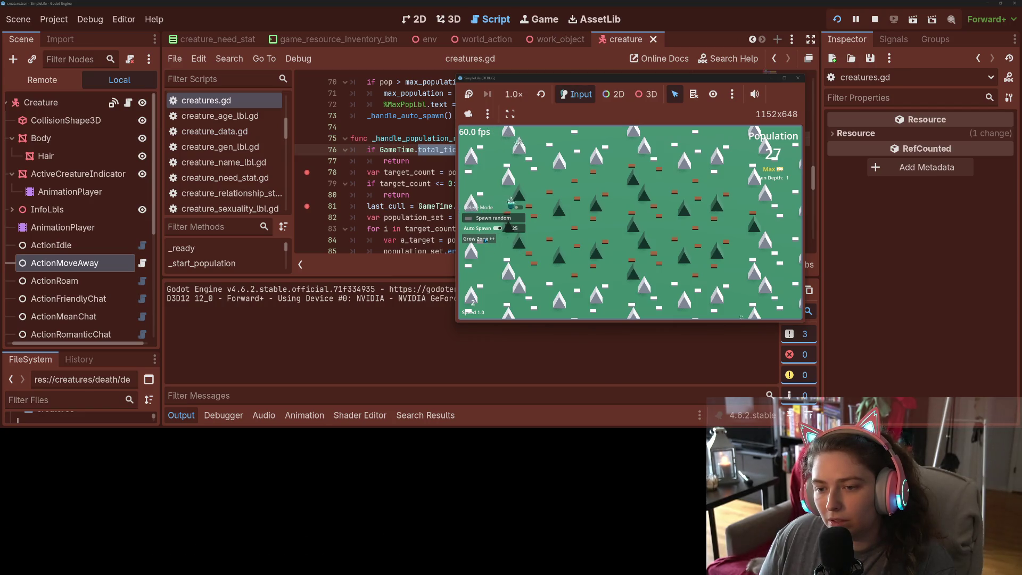
pyautogui.click(514, 228)
pyautogui.write('60')
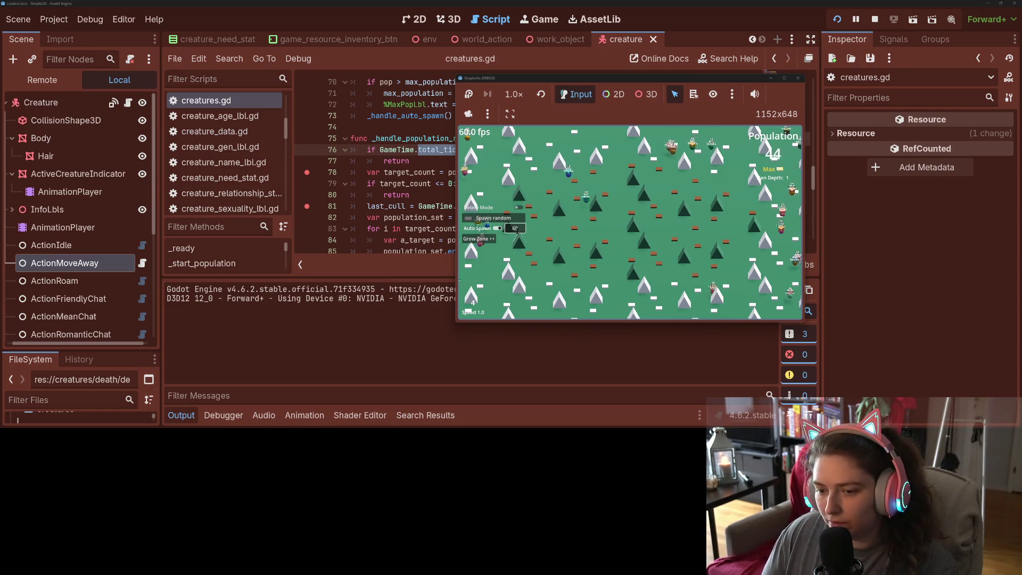
pyautogui.write('4')
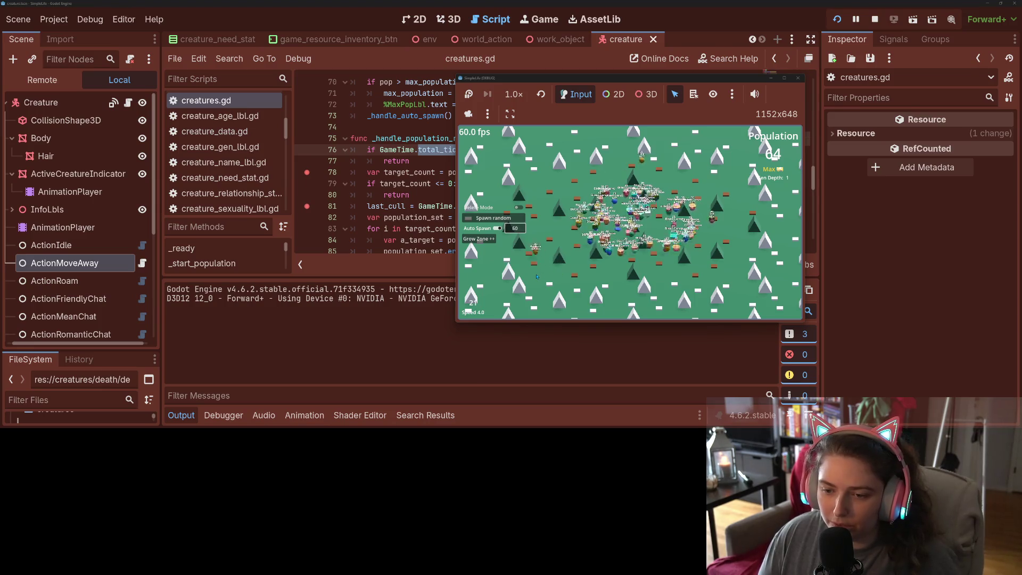
pyautogui.write('1')
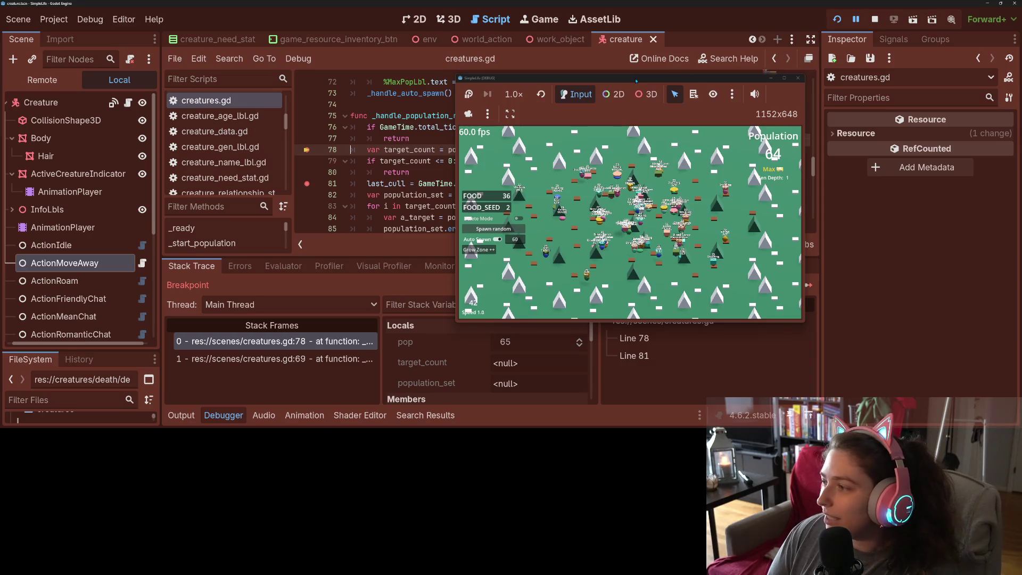
# Continue through the line-78 and line-81 breakpoints and resume the game
pyautogui.moveTo(640, 79)
pyautogui.mouseDown()
pyautogui.moveTo(793, 88)
pyautogui.moveTo(792, 172)
pyautogui.mouseUp()
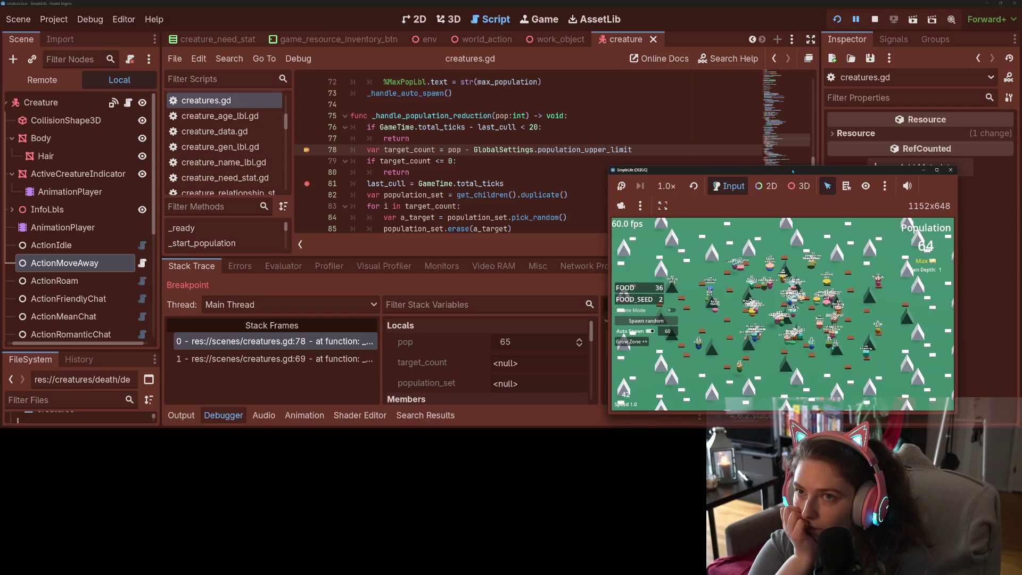
pyautogui.moveTo(792, 171); pyautogui.dragTo(687, 315)
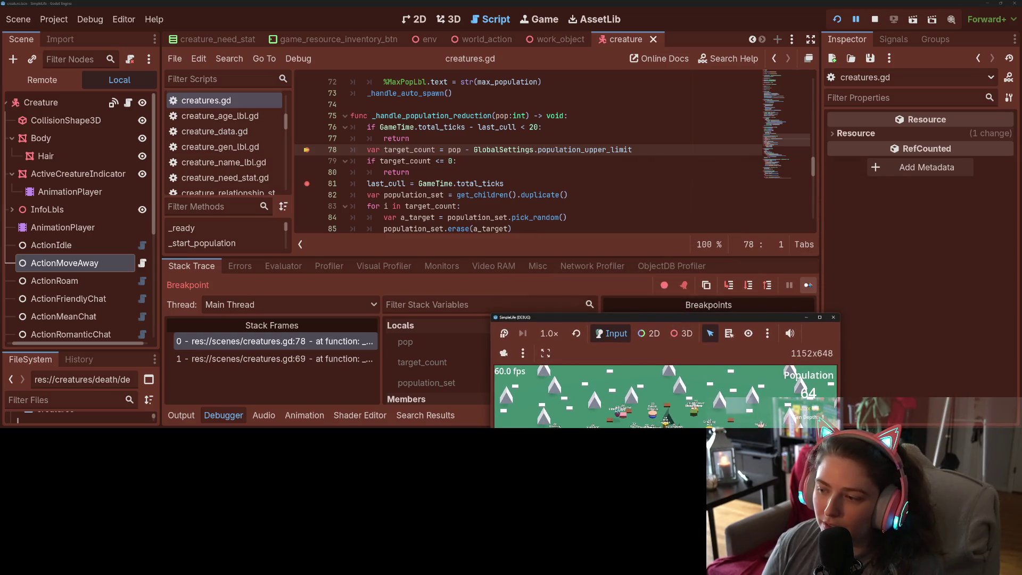
pyautogui.click(807, 285)
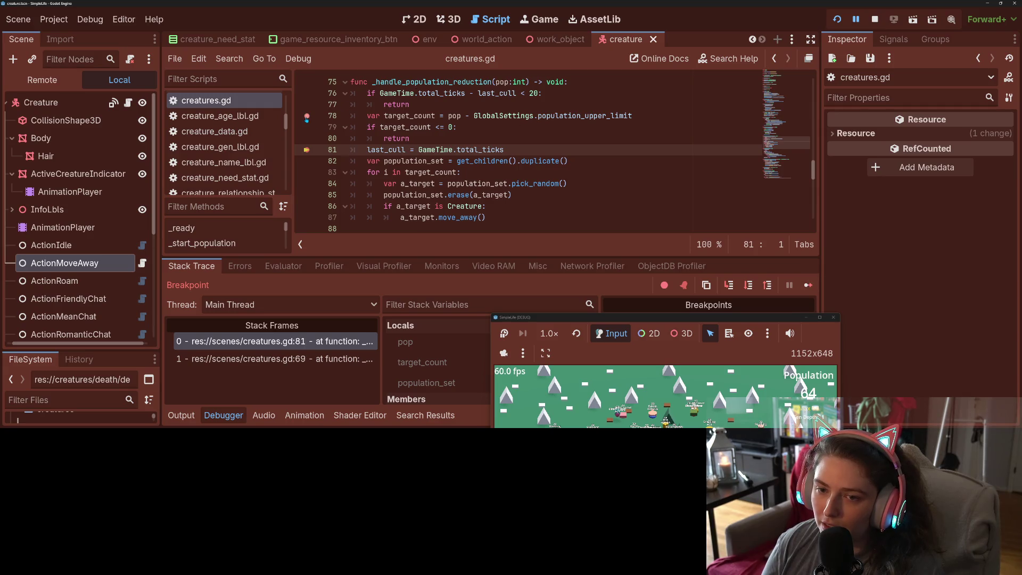
pyautogui.moveTo(672, 314); pyautogui.dragTo(567, 193)
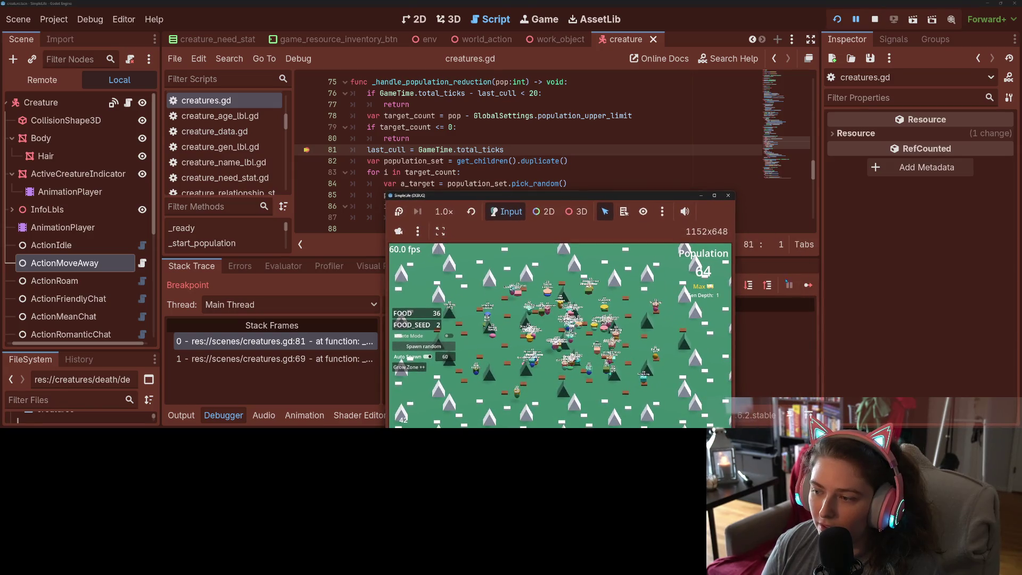
pyautogui.click(808, 285)
pyautogui.moveTo(657, 198); pyautogui.dragTo(645, 4)
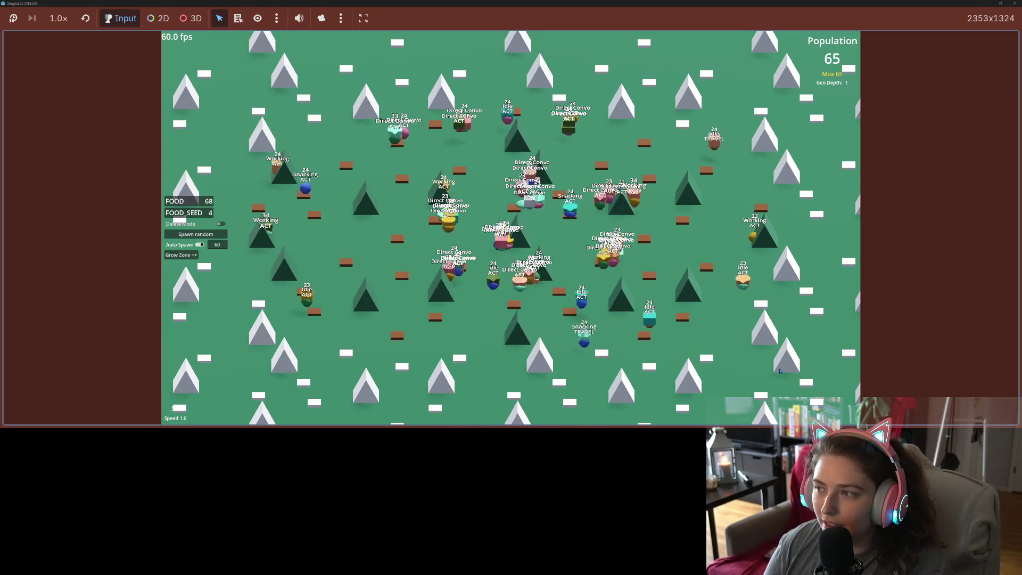
pyautogui.moveTo(601, 3); pyautogui.dragTo(607, 59)
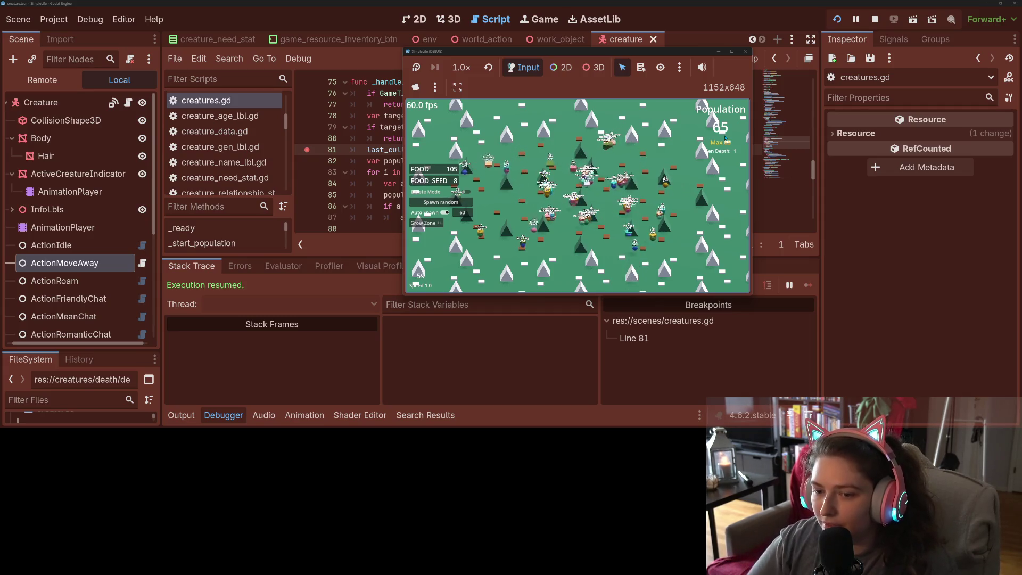
# Briefly run the game at speed 4.0, return to 1.0, then stop the test
pyautogui.press('4')
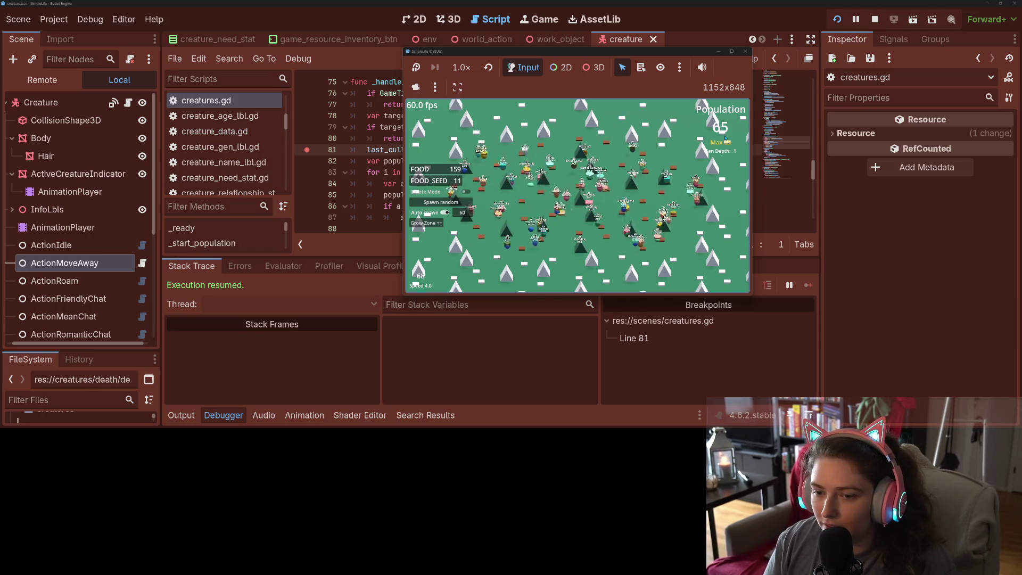
pyautogui.press('1')
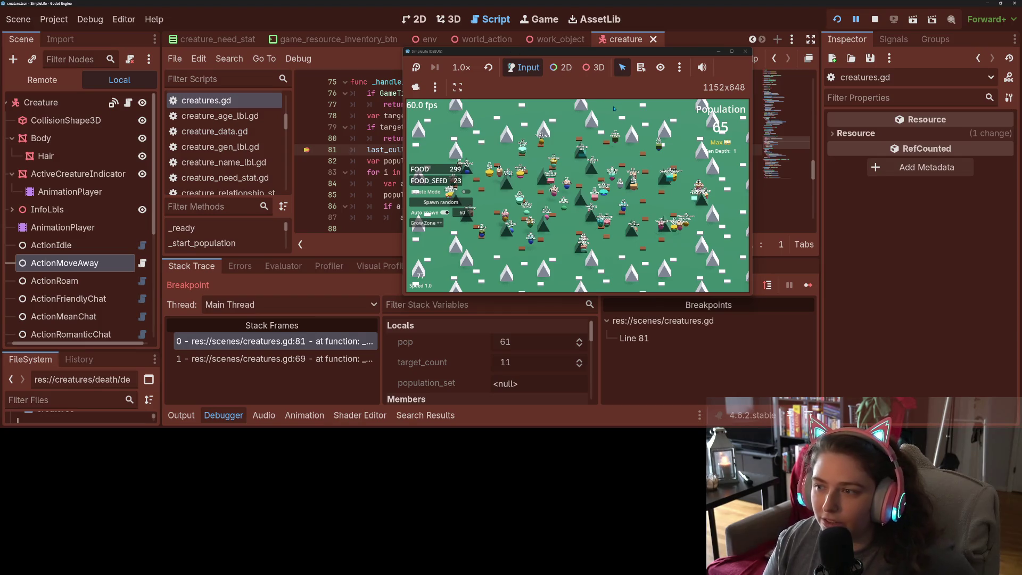
pyautogui.click(874, 20)
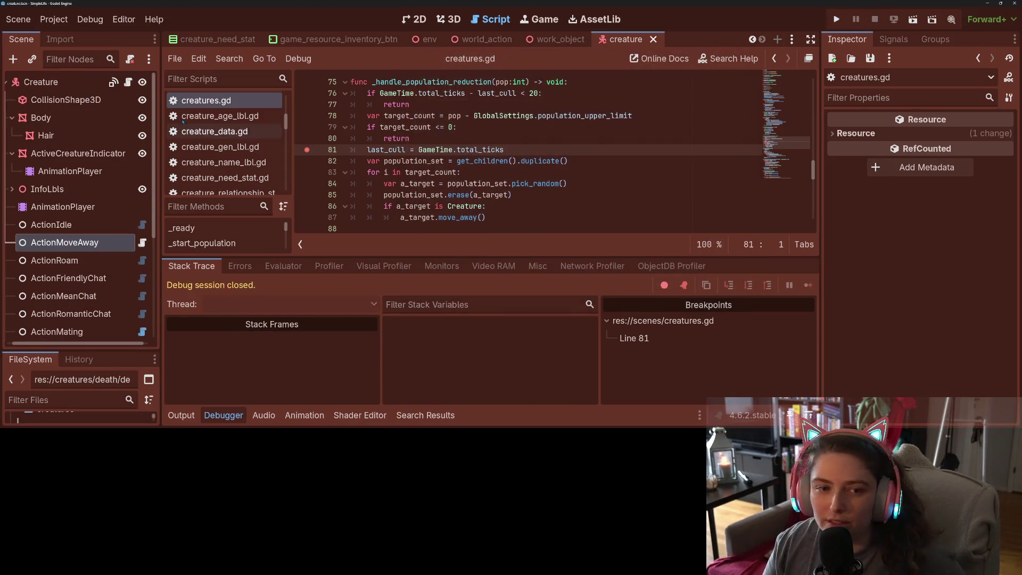
# Set ActionMoveAway's Action Range, Idle Time and Idle Time Variance to 0 and save
pyautogui.click(83, 260)
pyautogui.click(93, 245)
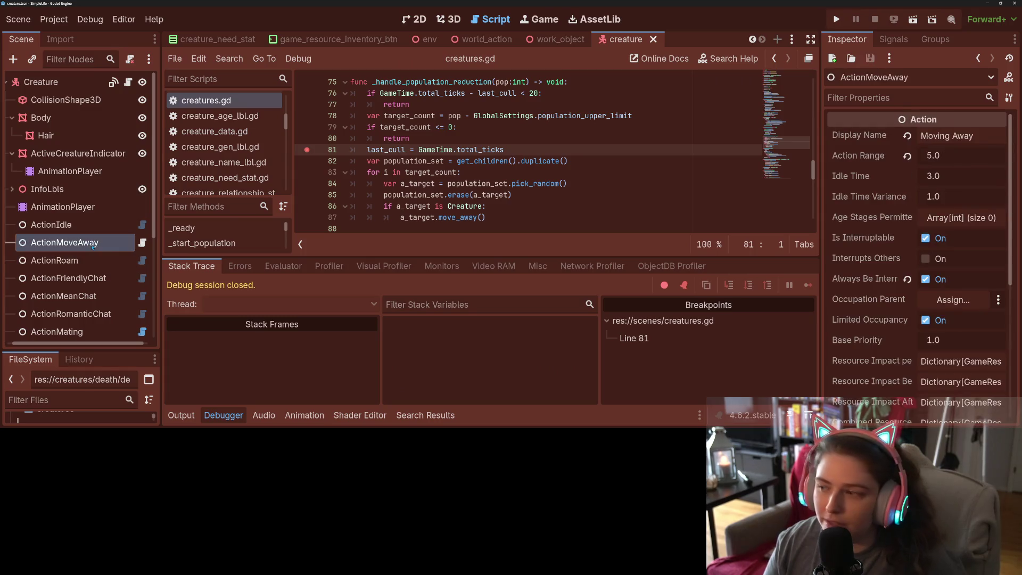
pyautogui.click(908, 155)
pyautogui.click(934, 177)
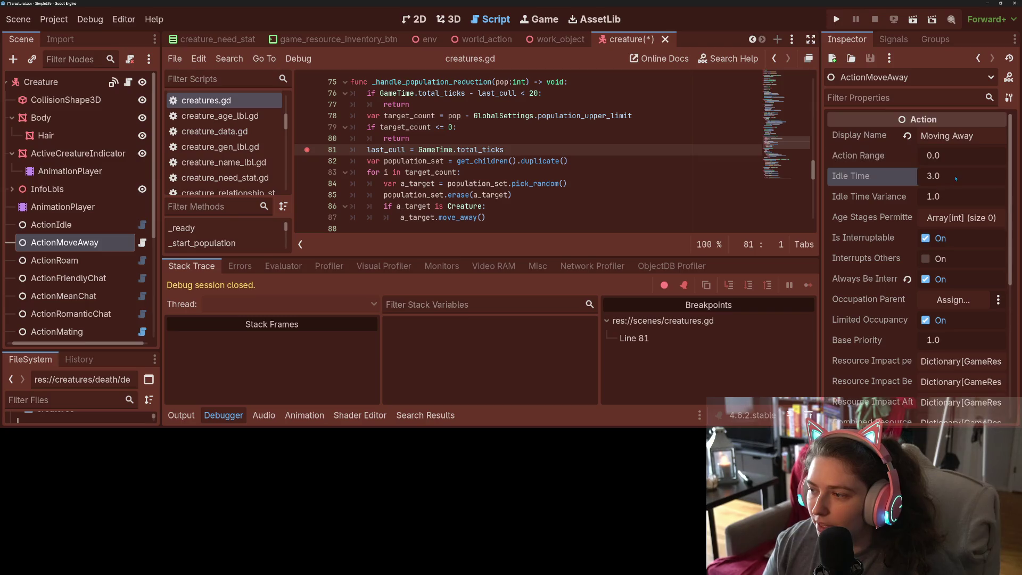
pyautogui.write('0')
pyautogui.click(947, 195)
pyautogui.write('0')
pyautogui.press('Return')
pyautogui.hotkey('ctrl', 's')
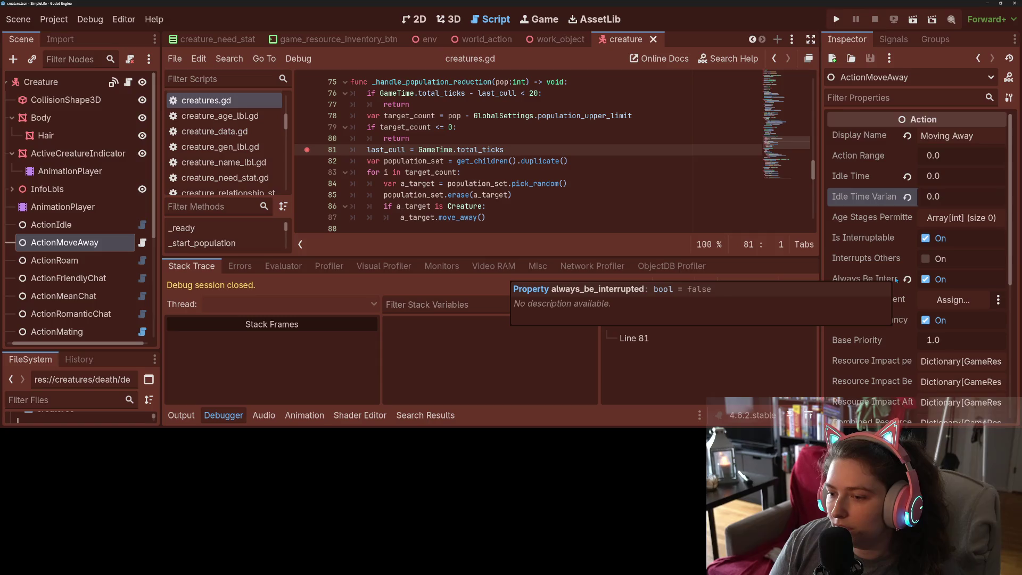
# Uncheck Always Be Interrupted, Is Interruptable and Auto Add Action on ActionMoveAway, saving the scene
pyautogui.click(925, 278)
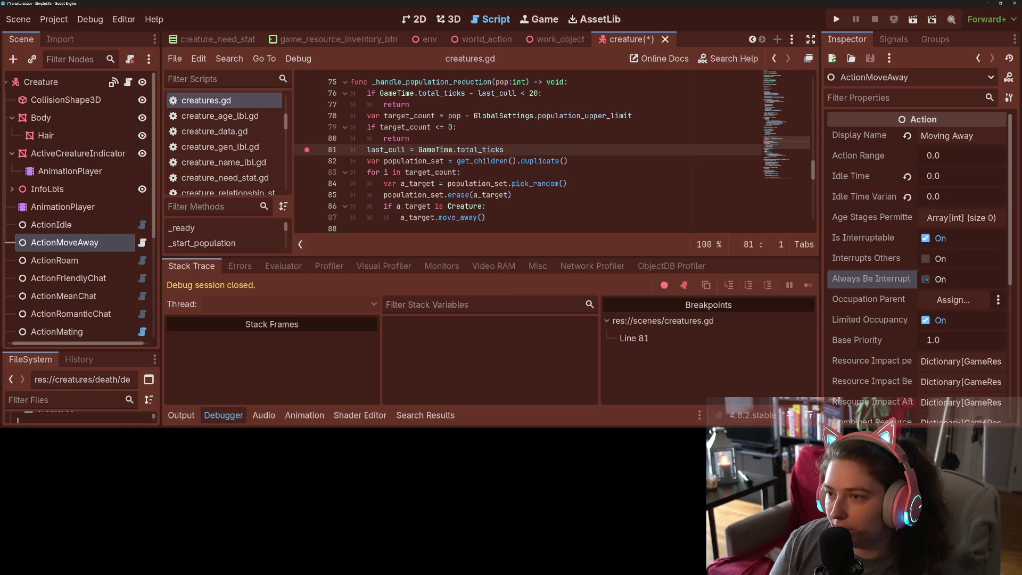
pyautogui.hotkey('ctrl', 's')
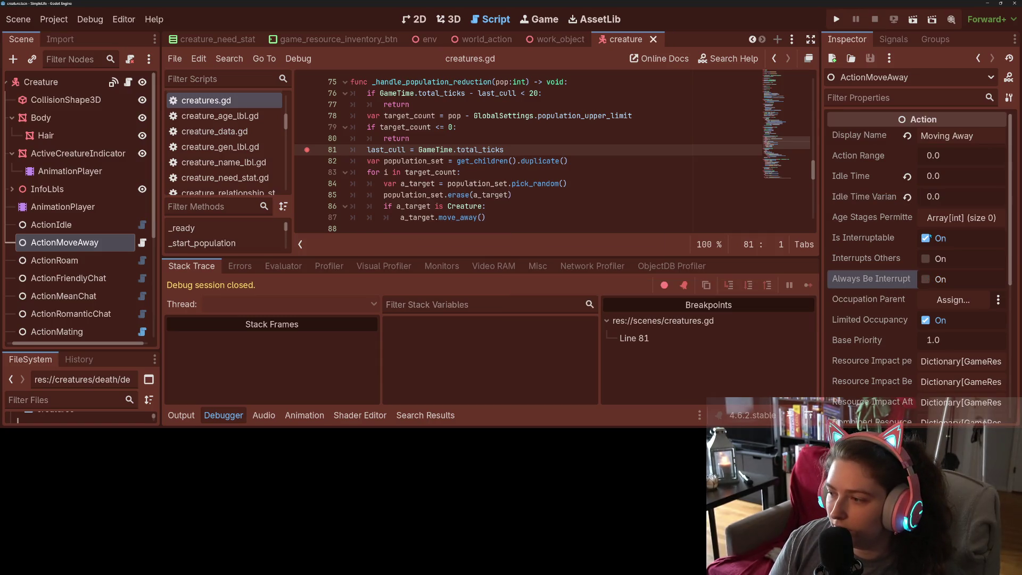
pyautogui.click(926, 237)
pyautogui.hotkey('ctrl', 's')
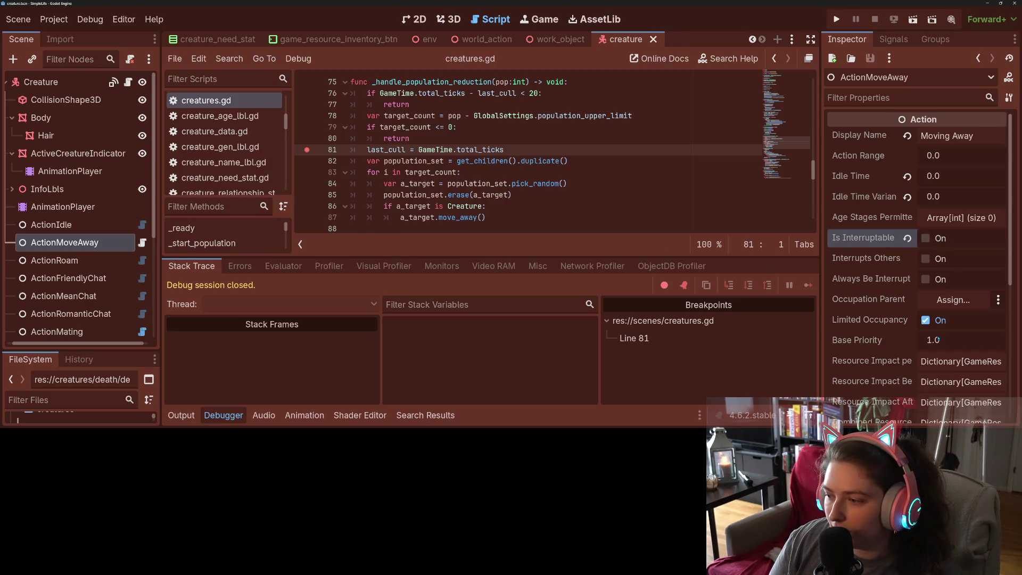
pyautogui.scroll(-5, 877, 362)
pyautogui.scroll(-1, 877, 363)
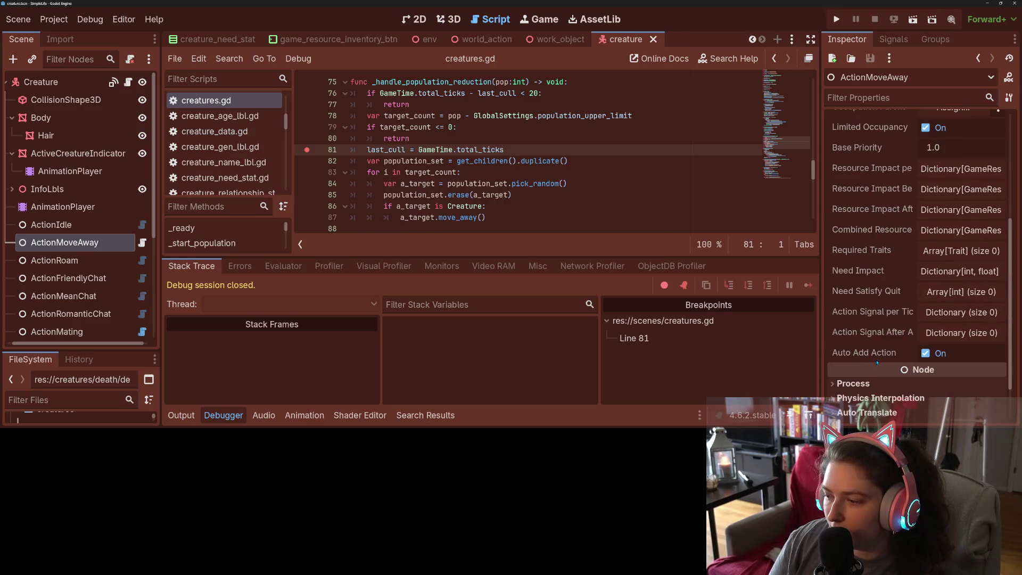
pyautogui.click(882, 351)
pyautogui.hotkey('ctrl', 's')
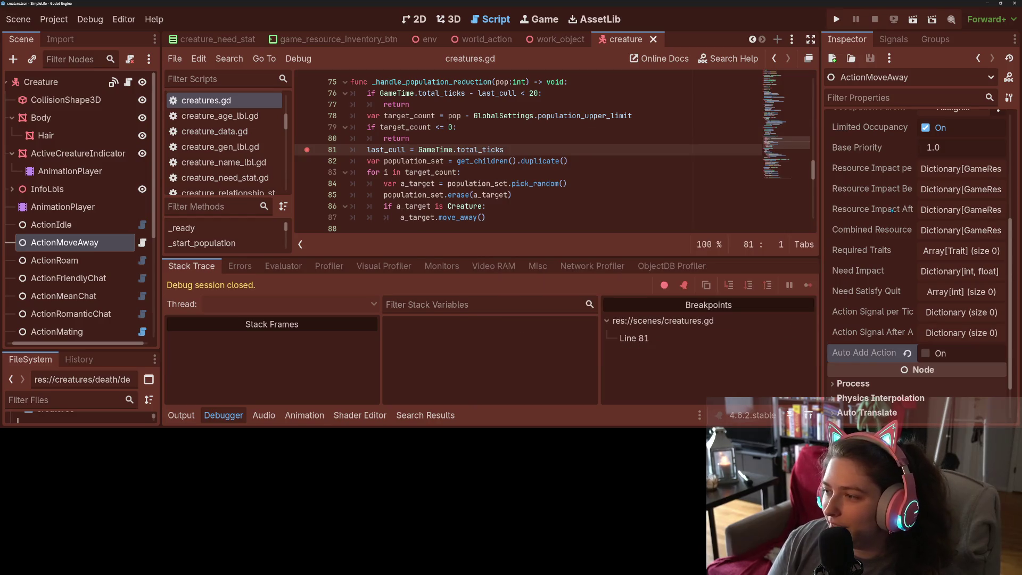
# Hide the debugger panel and bring up the ActionMoveAway script
pyautogui.scroll(-1, 877, 232)
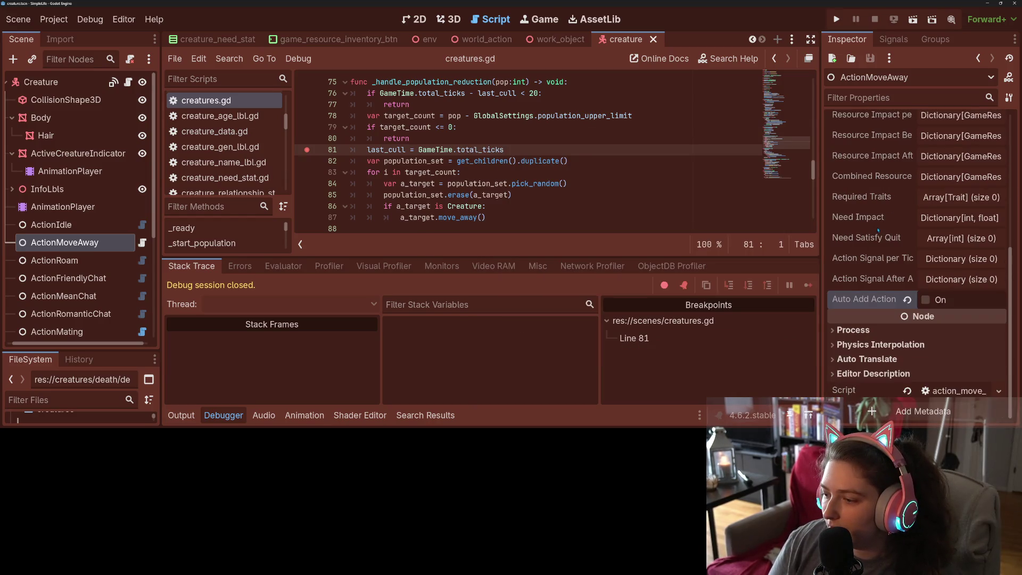
pyautogui.scroll(5, 877, 232)
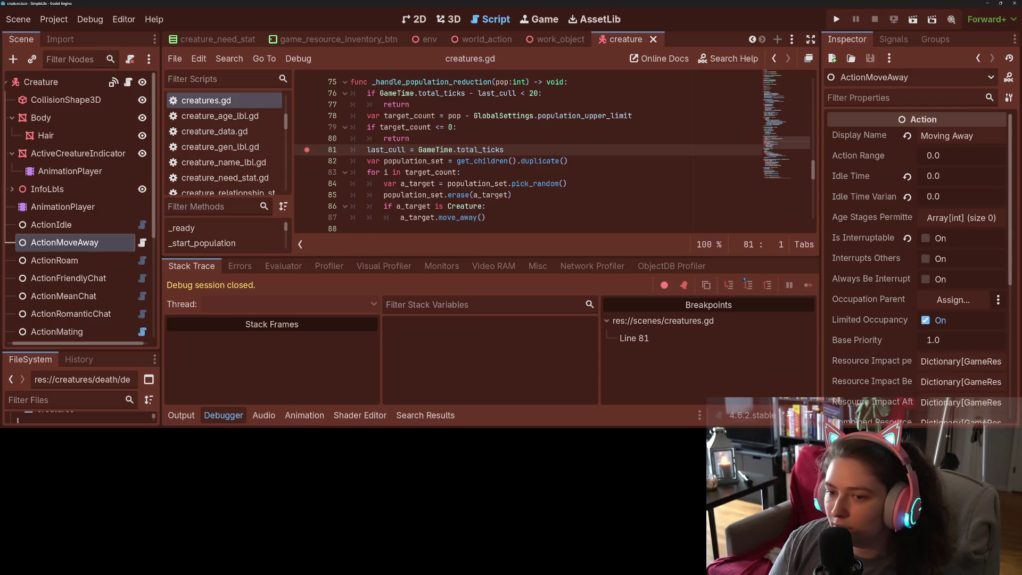
pyautogui.hotkey('ctrl', 'j')
pyautogui.click(486, 219)
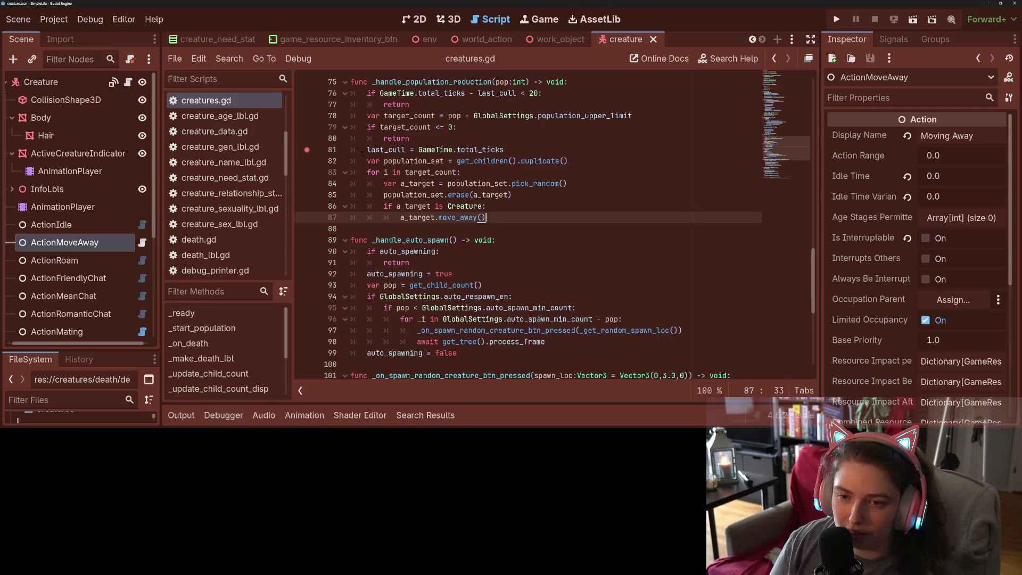
pyautogui.click(142, 242)
pyautogui.click(432, 233)
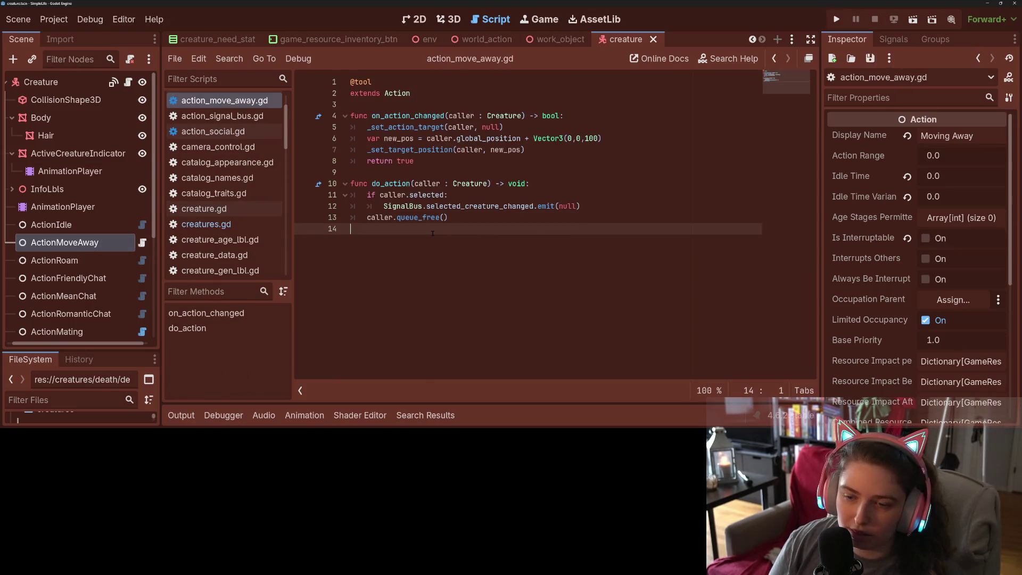
# Review action_move_away.gd's do_action, which deselects the creature and calls queue_free
pyautogui.click(471, 216)
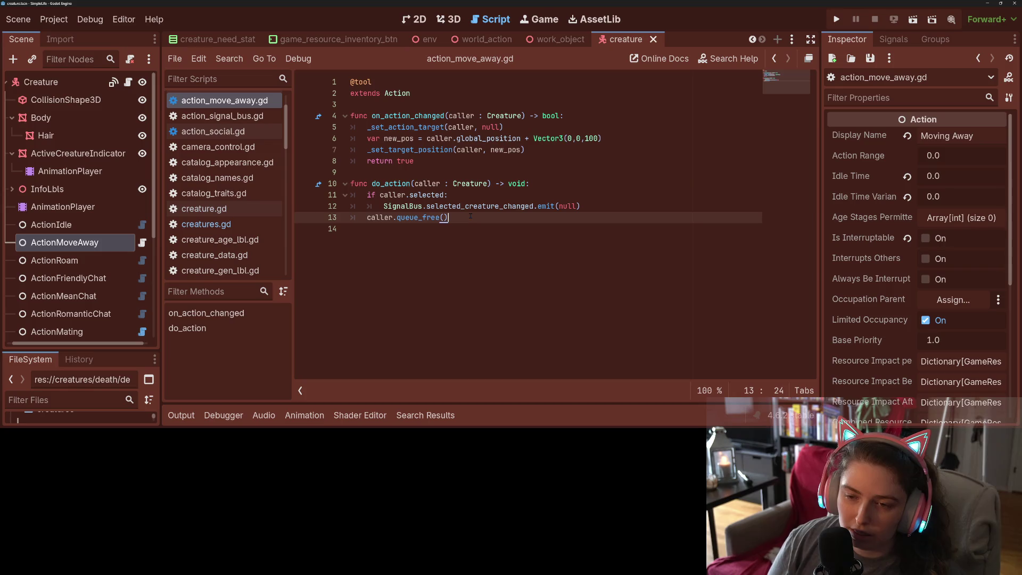
pyautogui.click(479, 206)
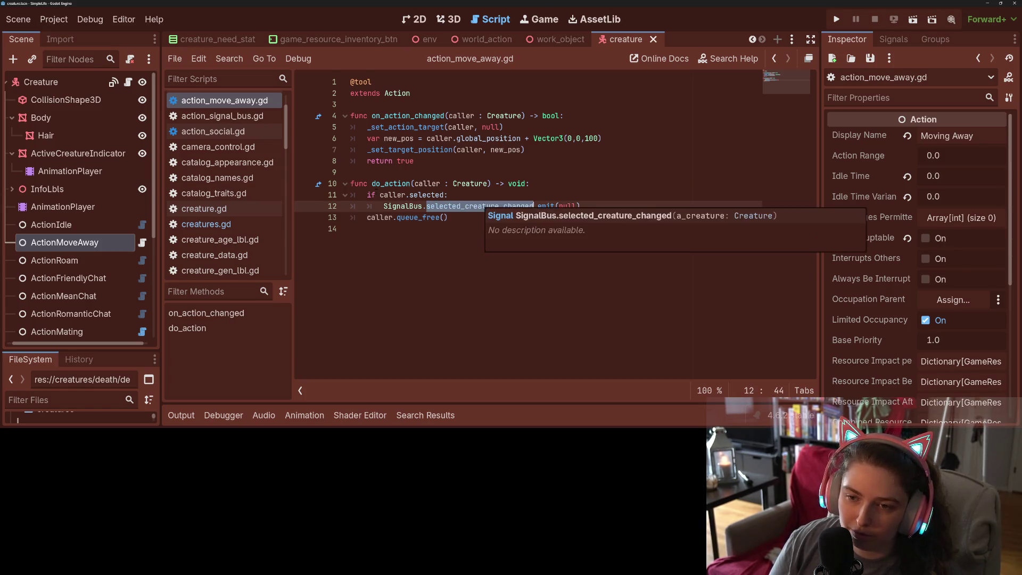
pyautogui.click(376, 194)
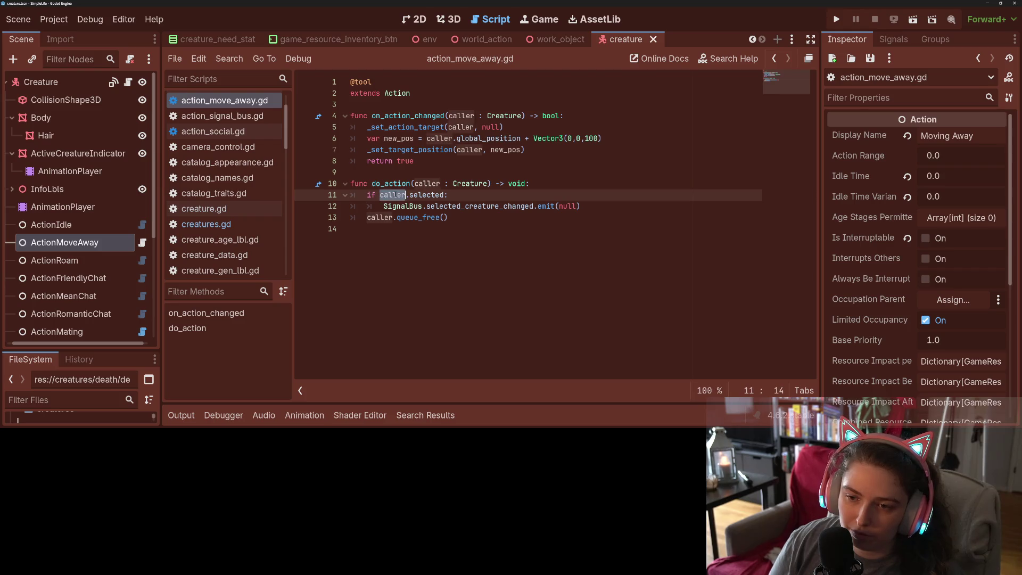
pyautogui.doubleClick(391, 184)
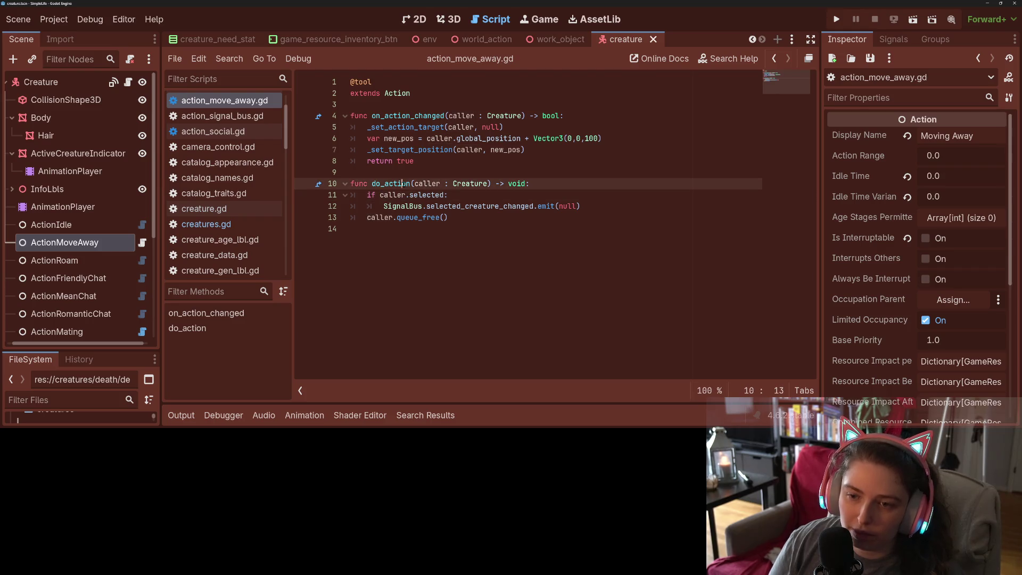
pyautogui.click(429, 160)
pyautogui.click(383, 217)
pyautogui.doubleClick(380, 217)
pyautogui.click(384, 217)
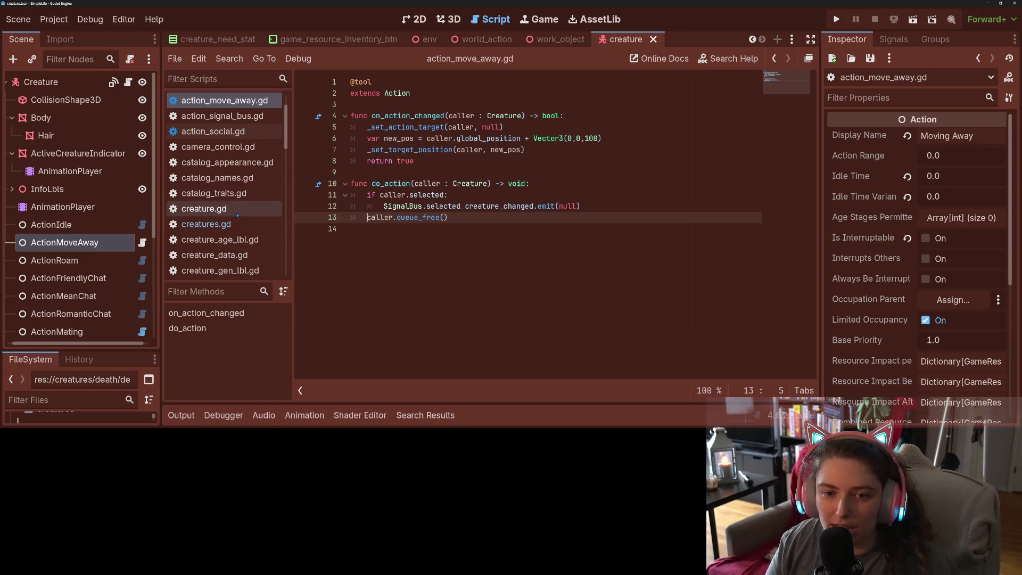
pyautogui.scroll(3, 241, 137)
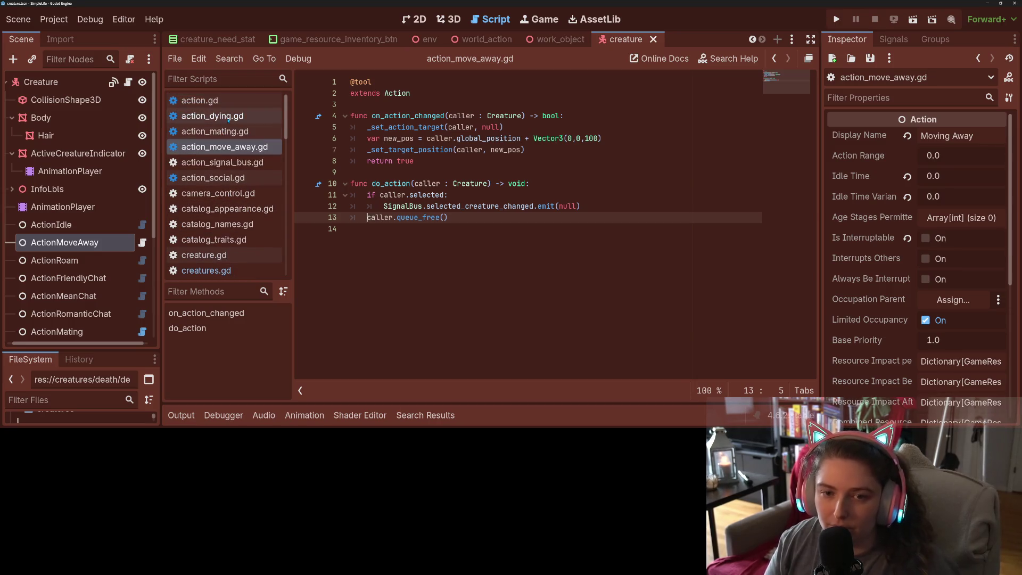
# Compare against action_dying.gd's queue_free, then go back to action_move_away.gd's z offset 100
pyautogui.click(229, 118)
pyautogui.click(394, 171)
pyautogui.click(472, 195)
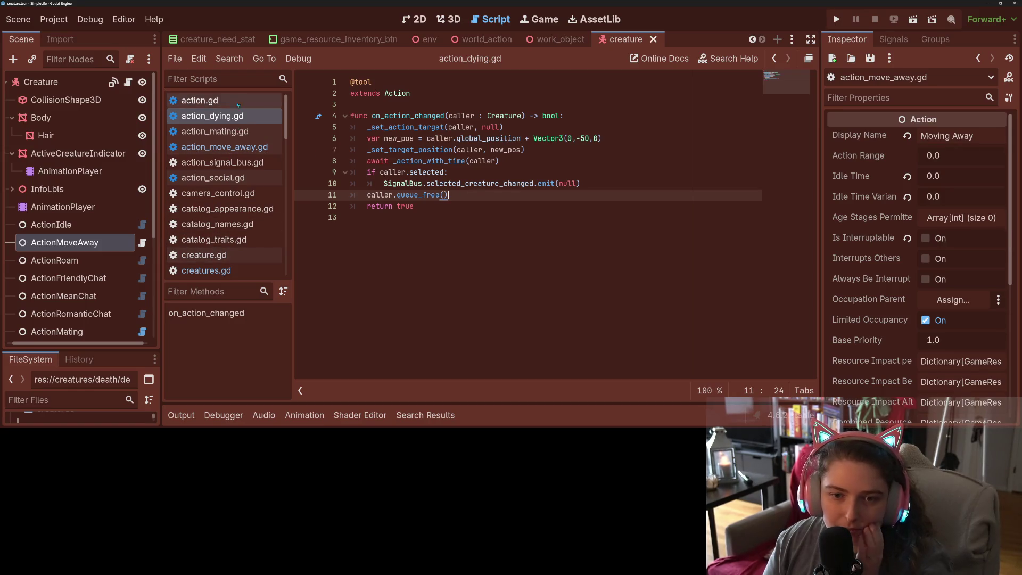
pyautogui.click(239, 147)
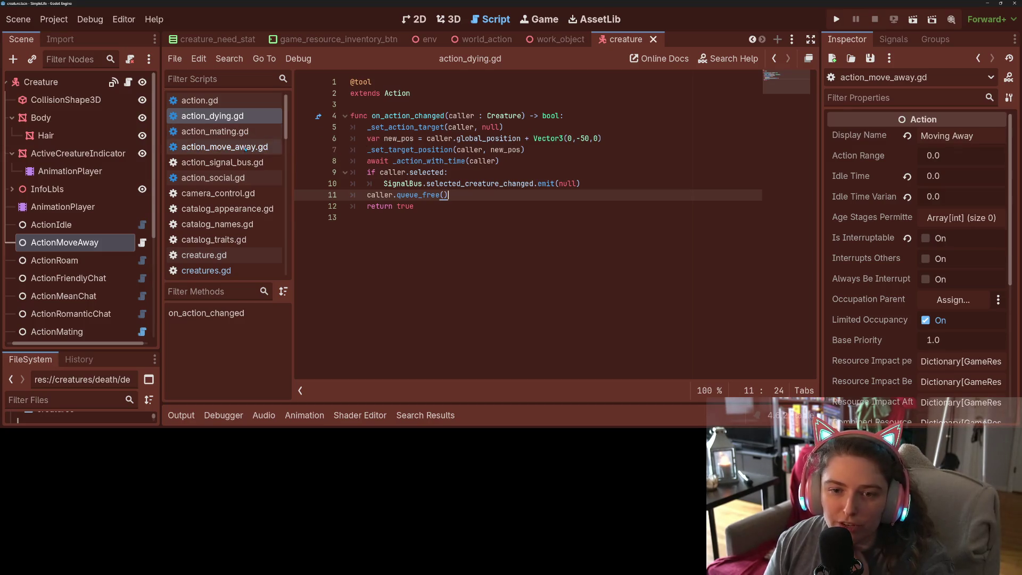
pyautogui.click(592, 138)
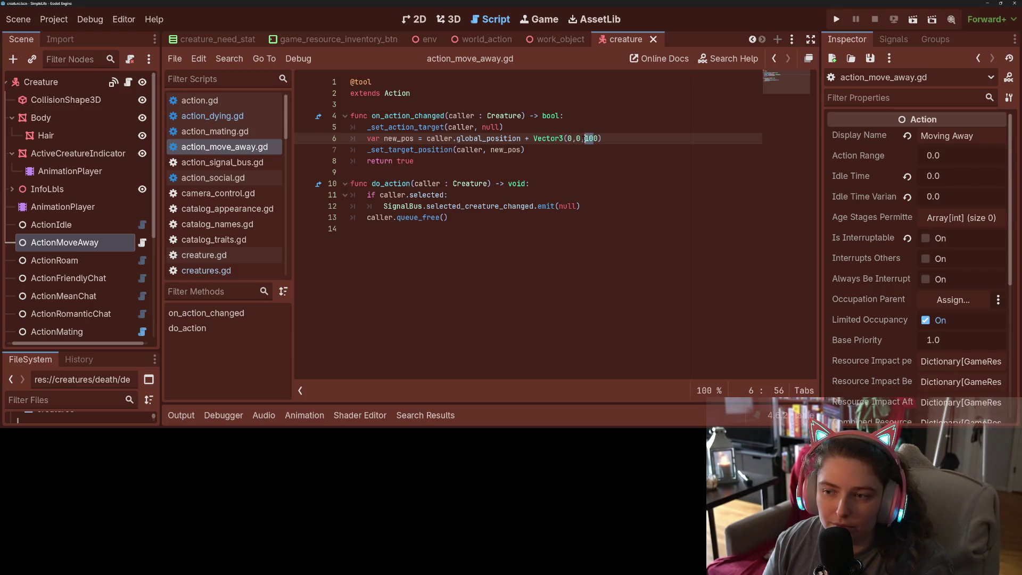
# Change the move-away offset on line 6 to Vector3(0,0,50) and save the script
pyautogui.write('5')
pyautogui.hotkey('ctrl', 's')
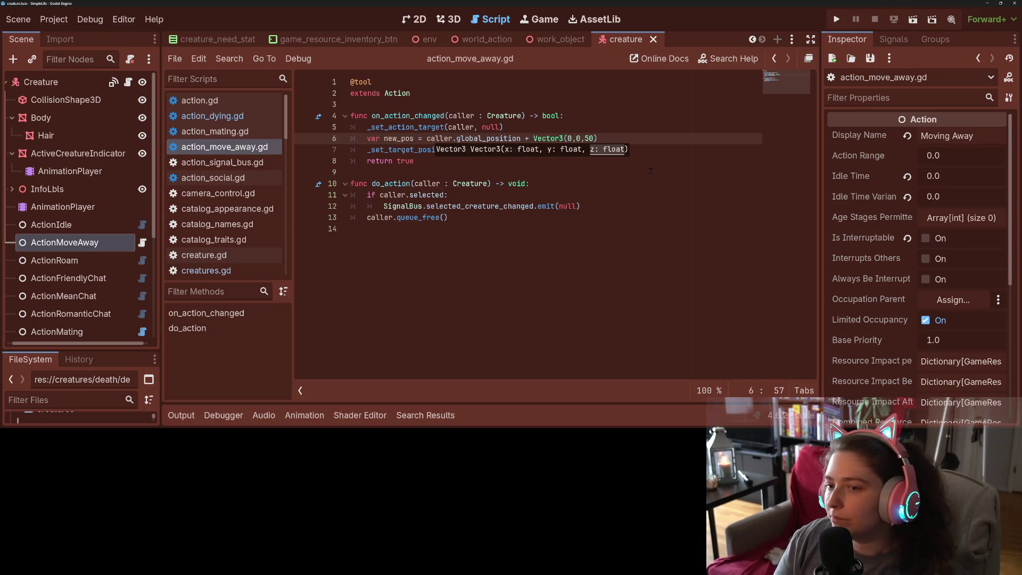
pyautogui.click(512, 183)
pyautogui.click(510, 149)
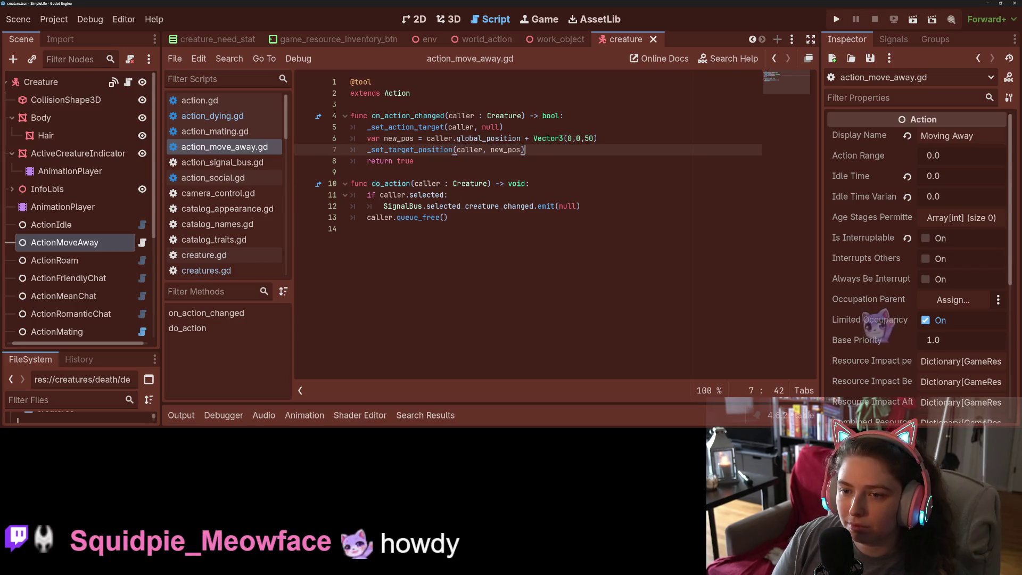
pyautogui.doubleClick(548, 138)
pyautogui.click(626, 141)
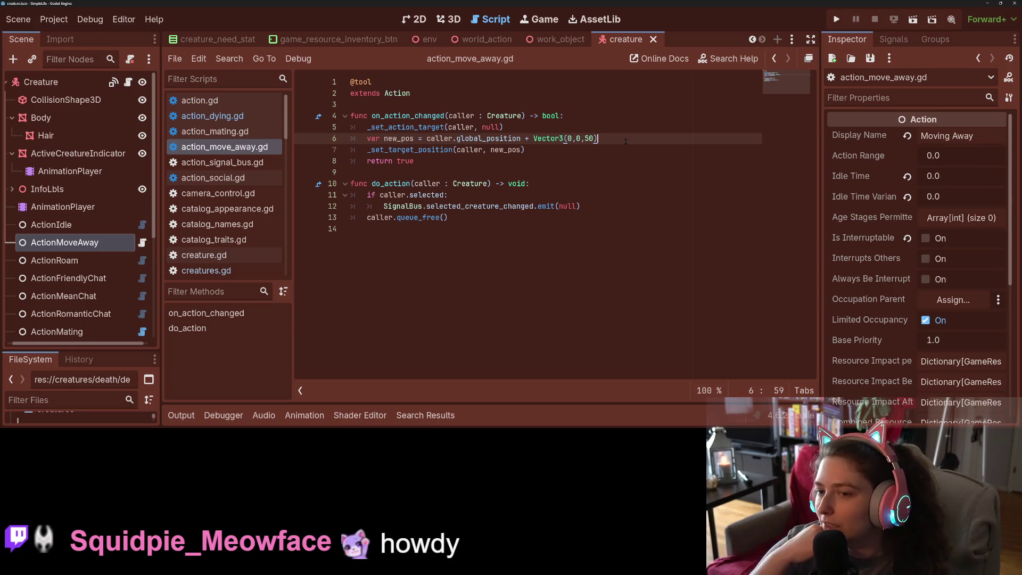
# Scroll down the script list and switch to global_settings.gd
pyautogui.click(400, 195)
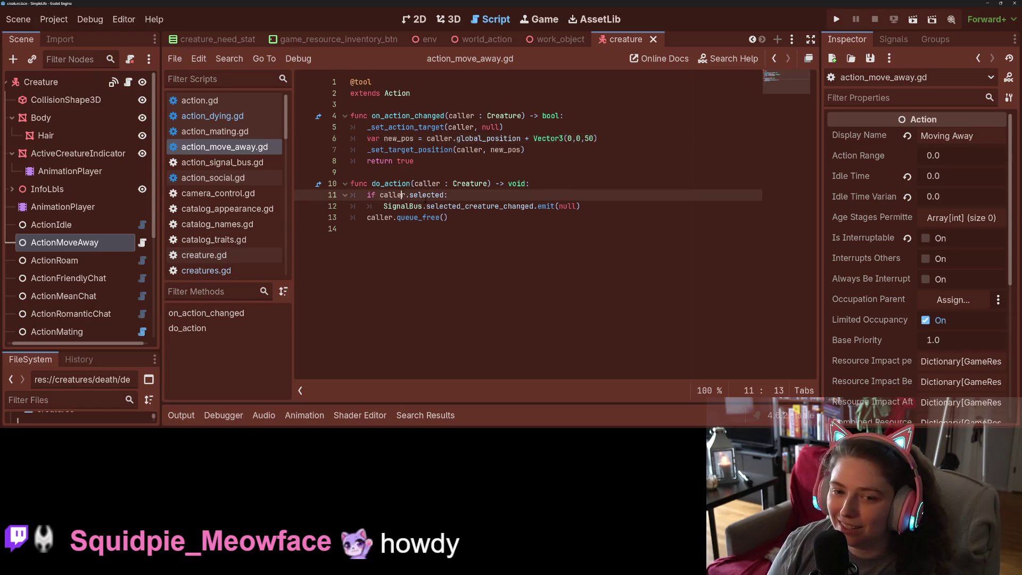
pyautogui.scroll(-5, 240, 219)
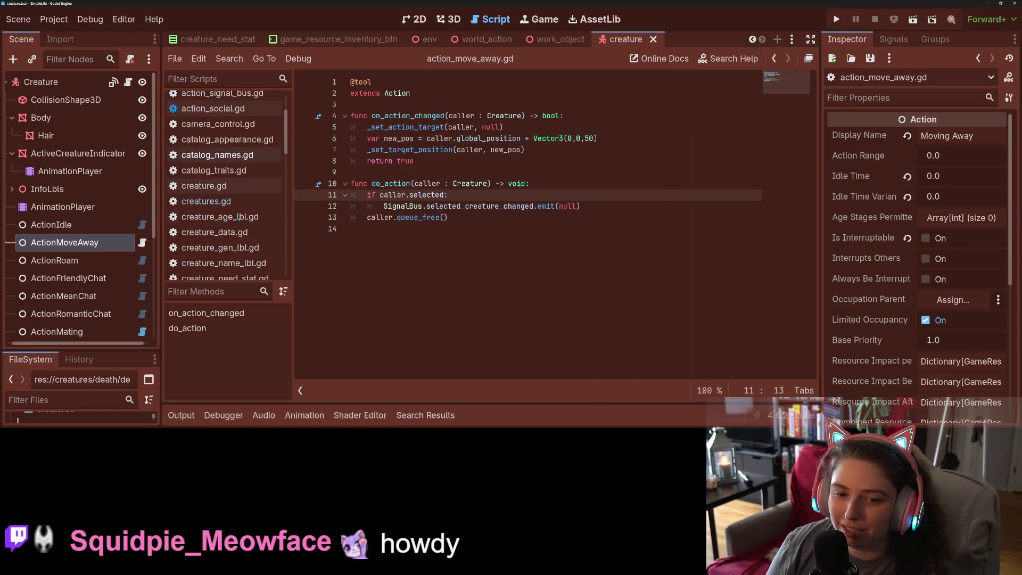
pyautogui.scroll(-4, 239, 219)
pyautogui.click(217, 217)
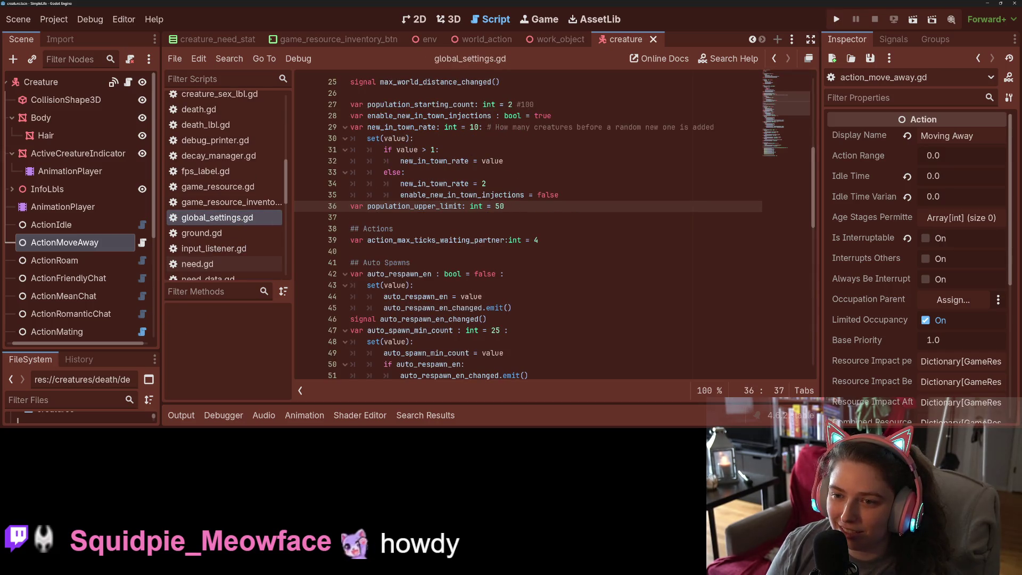
# Change the starting population count in global_settings.gd to 100
pyautogui.doubleClick(509, 104)
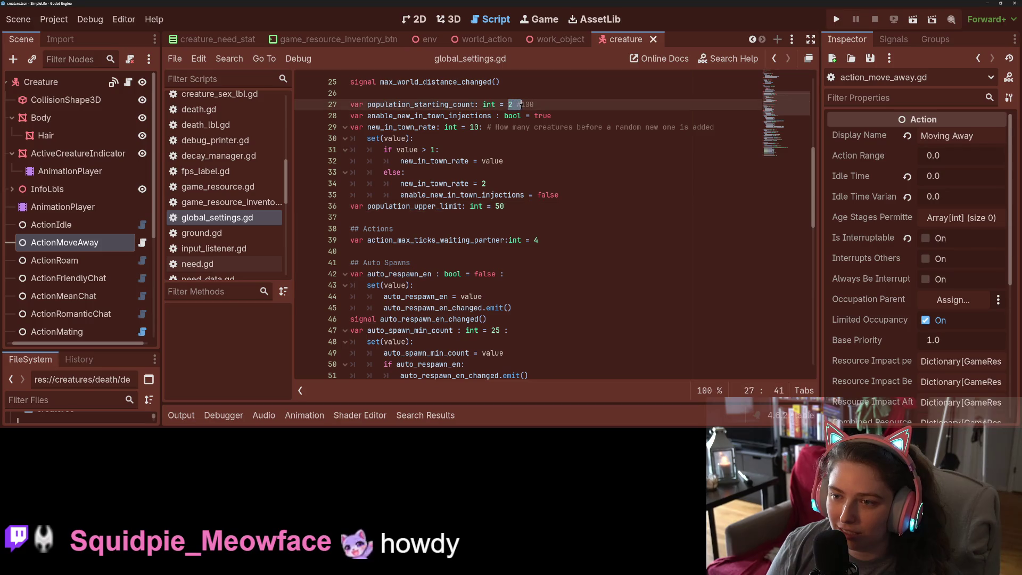
pyautogui.press('BackSpace')
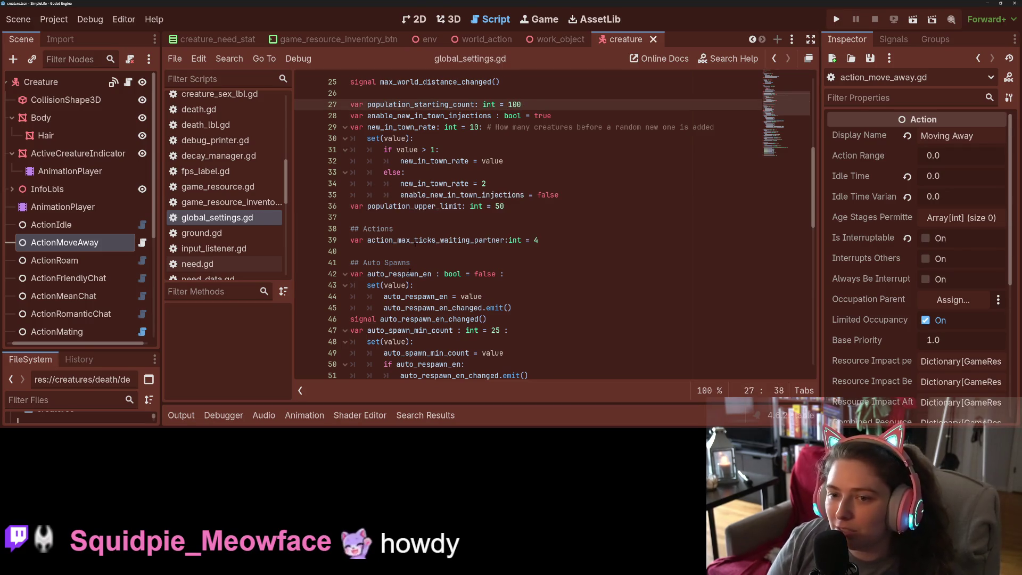
pyautogui.scroll(2, 240, 273)
pyautogui.scroll(-4, 235, 240)
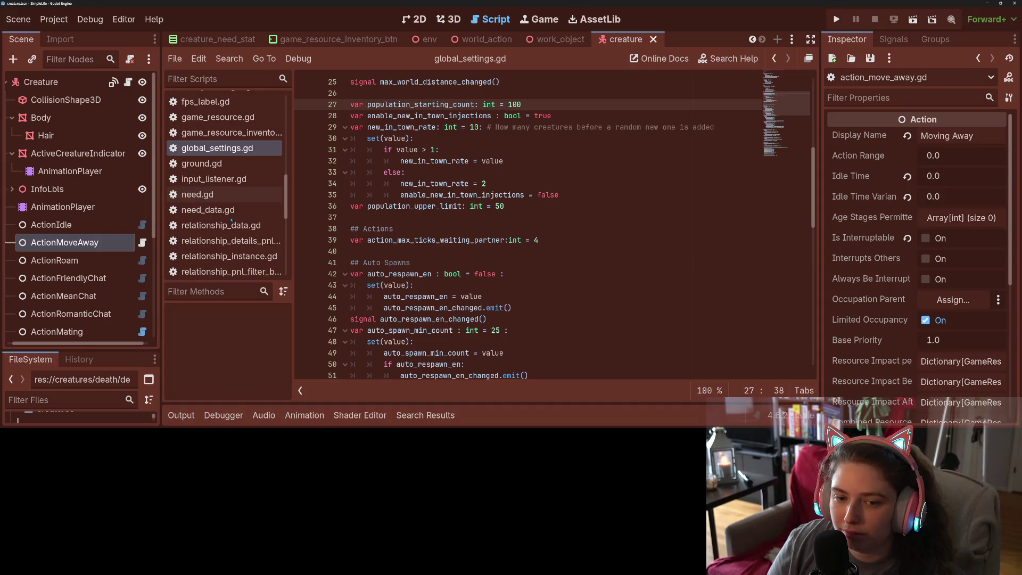
# Review do_action in action_move_away.gd, then launch a test run of the game
pyautogui.click(142, 242)
pyautogui.click(444, 226)
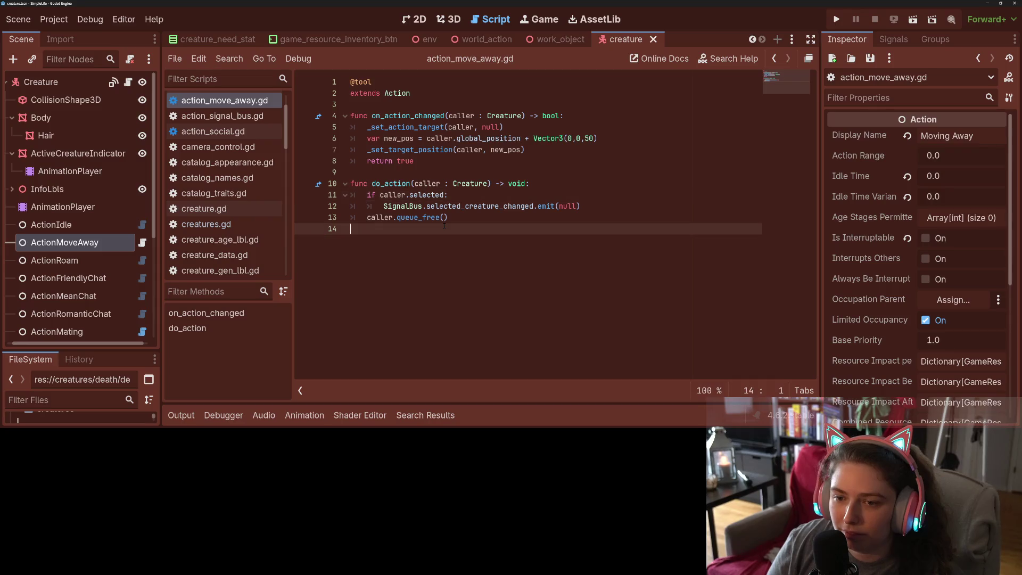
pyautogui.doubleClick(393, 184)
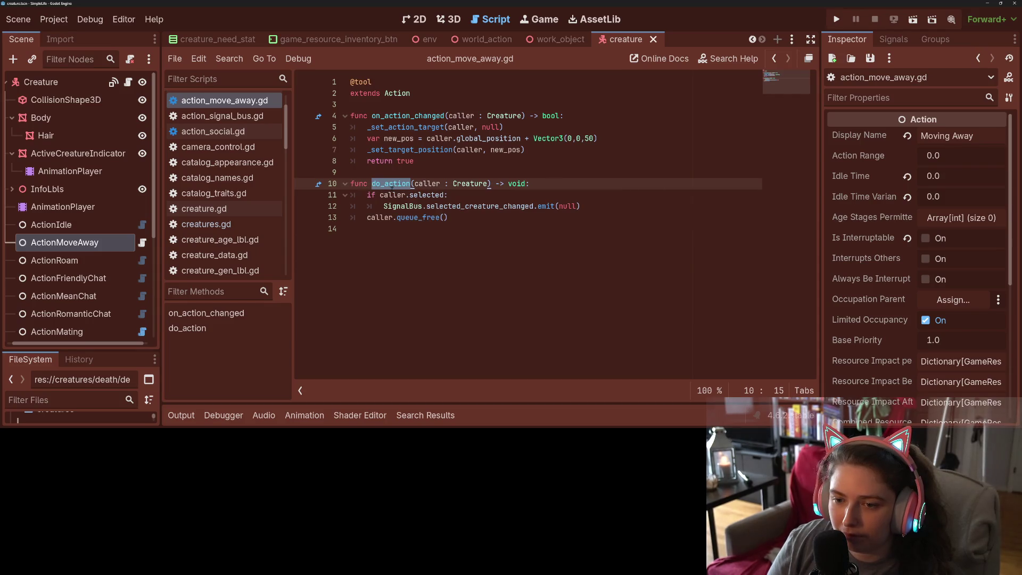
pyautogui.click(423, 244)
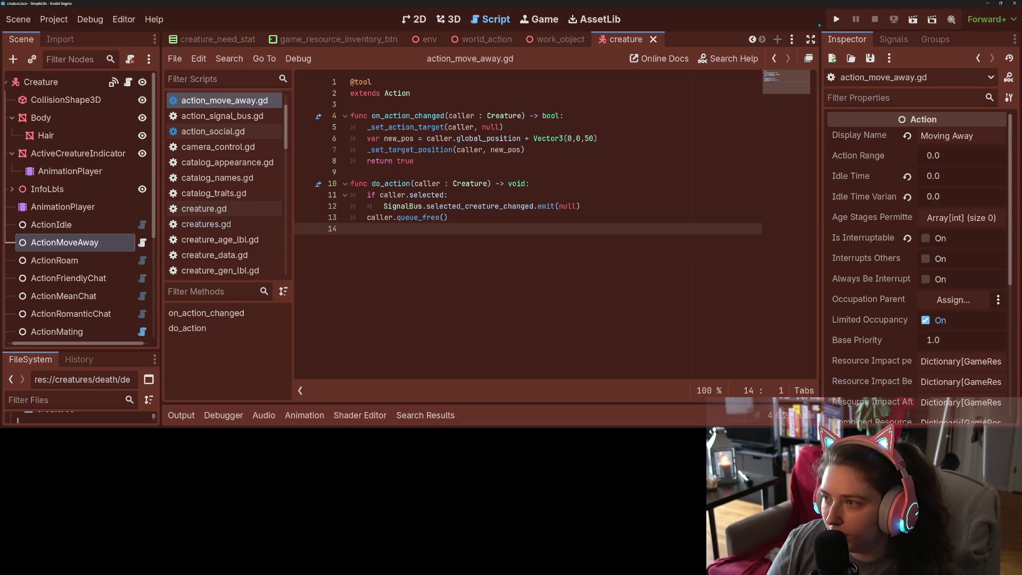
pyautogui.click(836, 20)
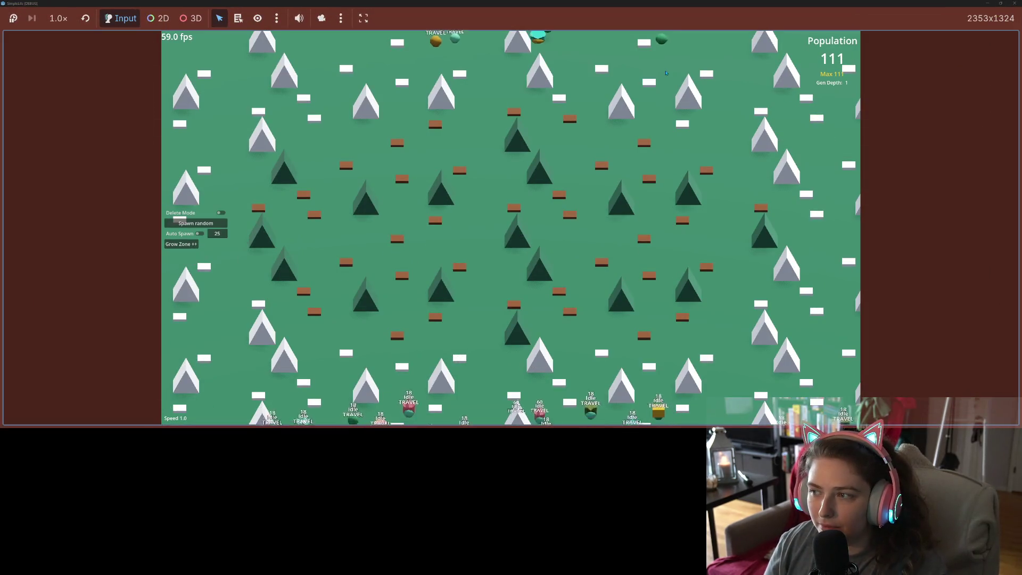
# Watch creatures move away while switching simulation speed between 1.0, 2.0 and 4.0
pyautogui.press('4')
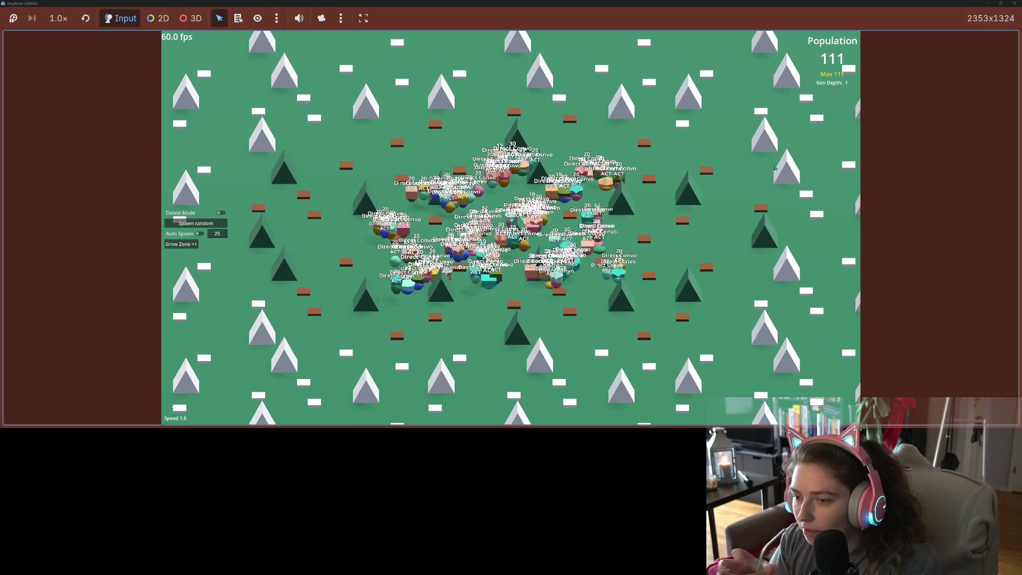
pyautogui.press('4')
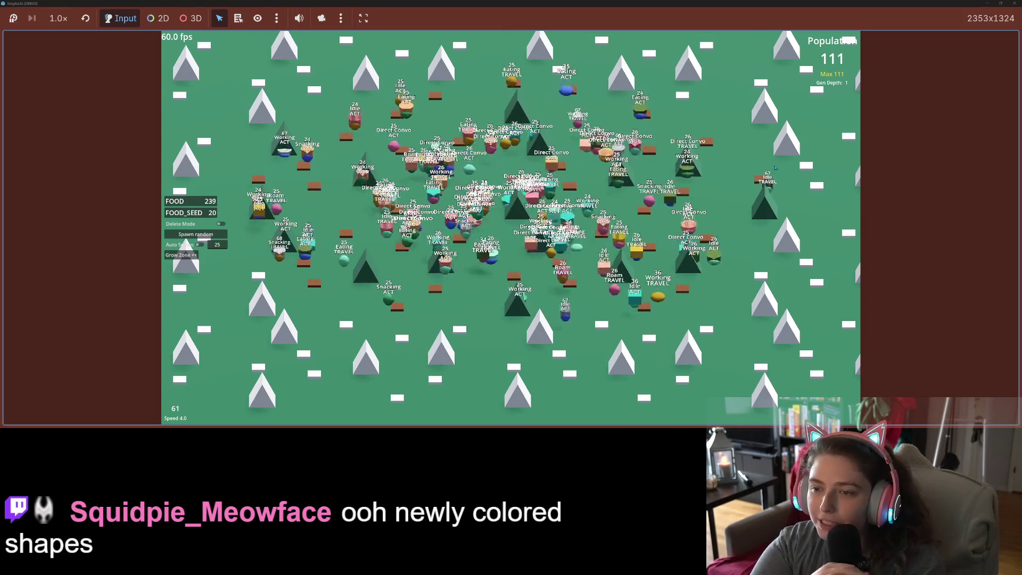
pyautogui.press('1')
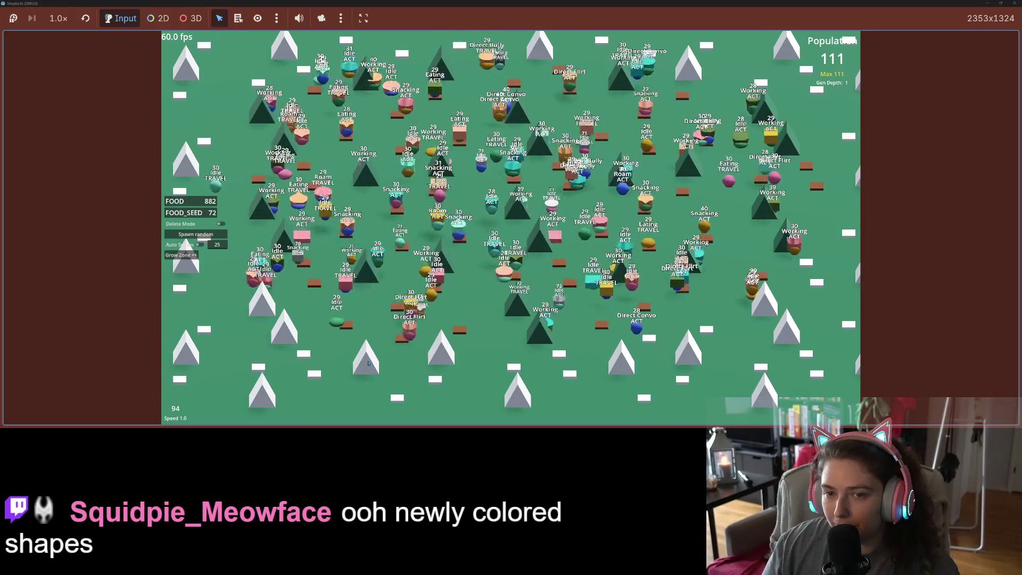
pyautogui.press('2')
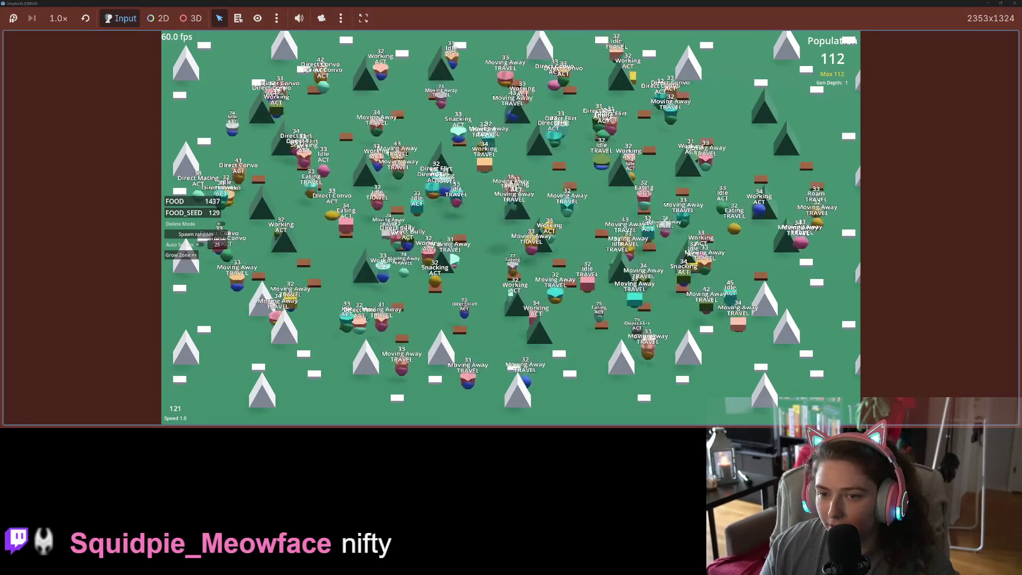
pyautogui.press('4')
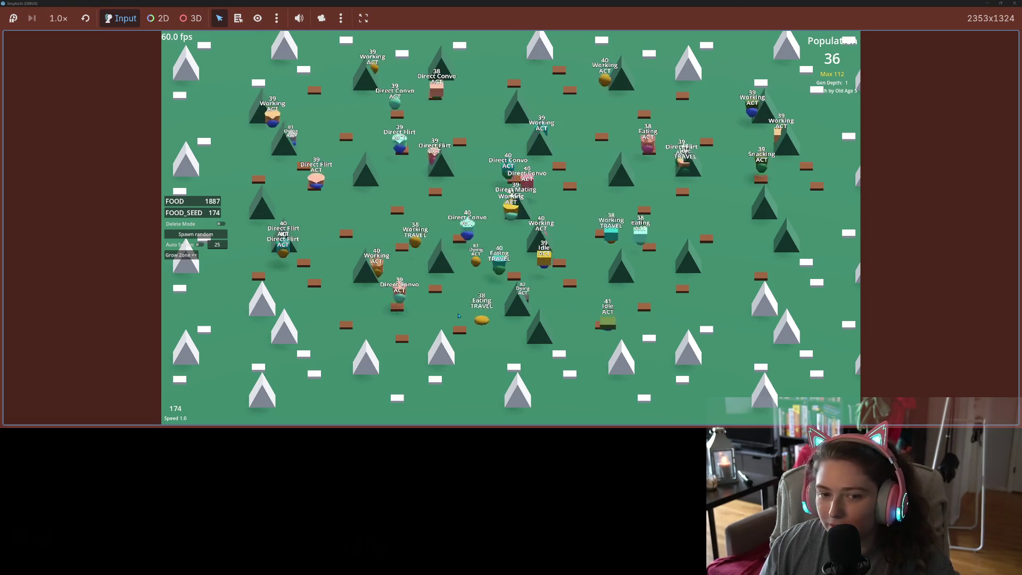
pyautogui.press('-')
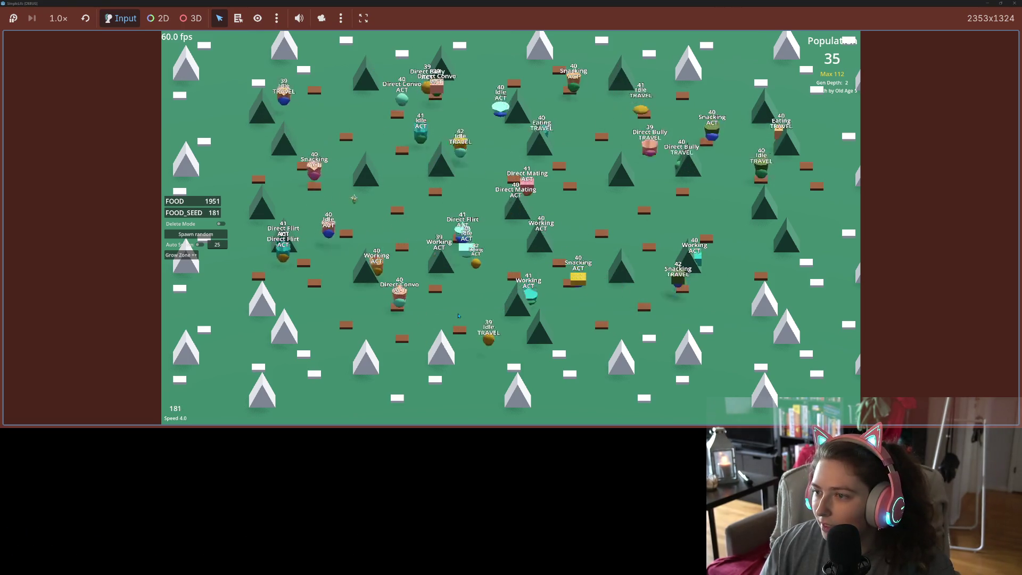
pyautogui.press('+')
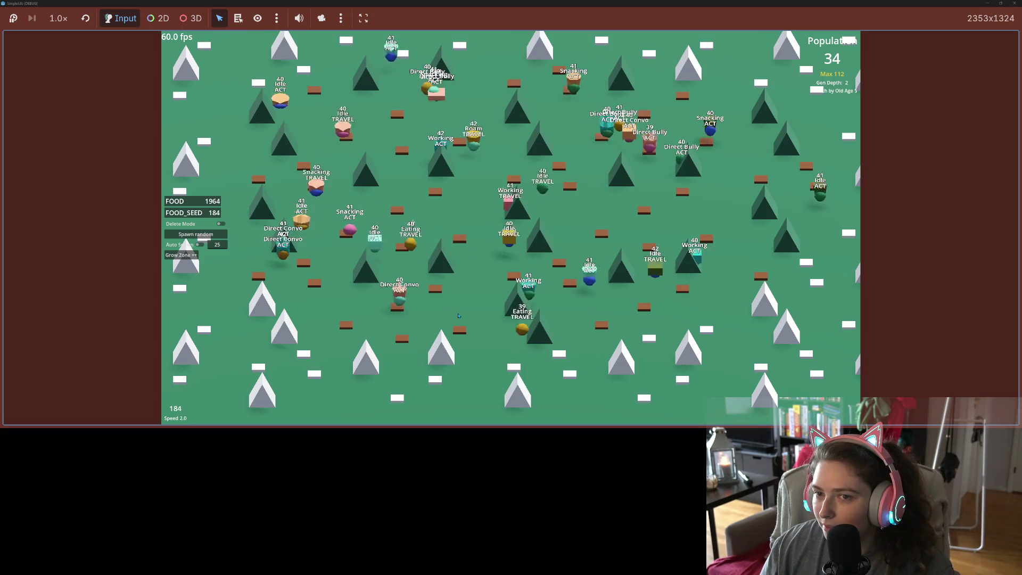
pyautogui.press('-')
pyautogui.press('-')
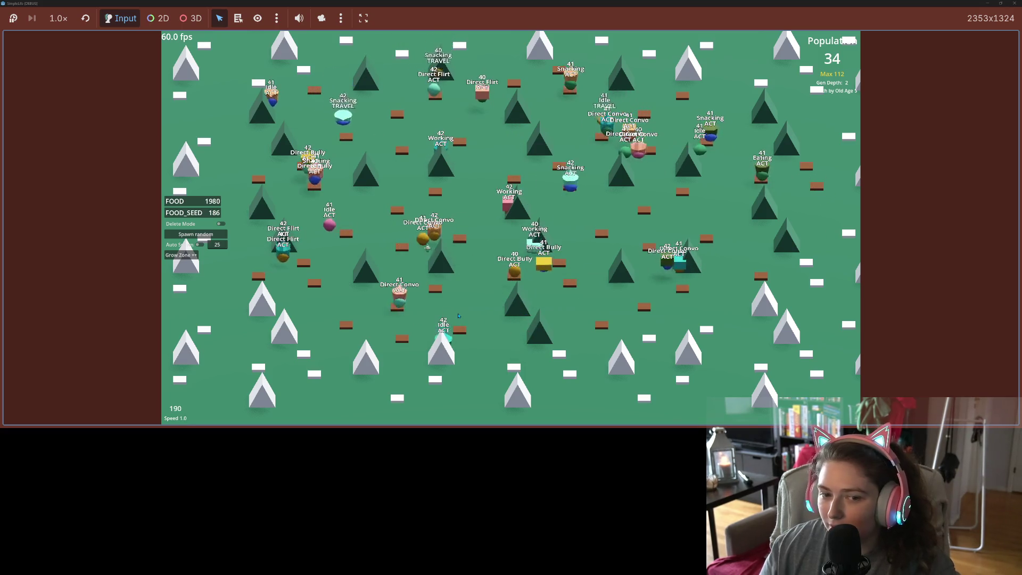
pyautogui.click(217, 245)
# Enable Auto Spawn at 60, then slow the simulation from 4.0 almost to a stop
pyautogui.write('60')
pyautogui.click(199, 244)
pyautogui.press('+')
pyautogui.press('+')
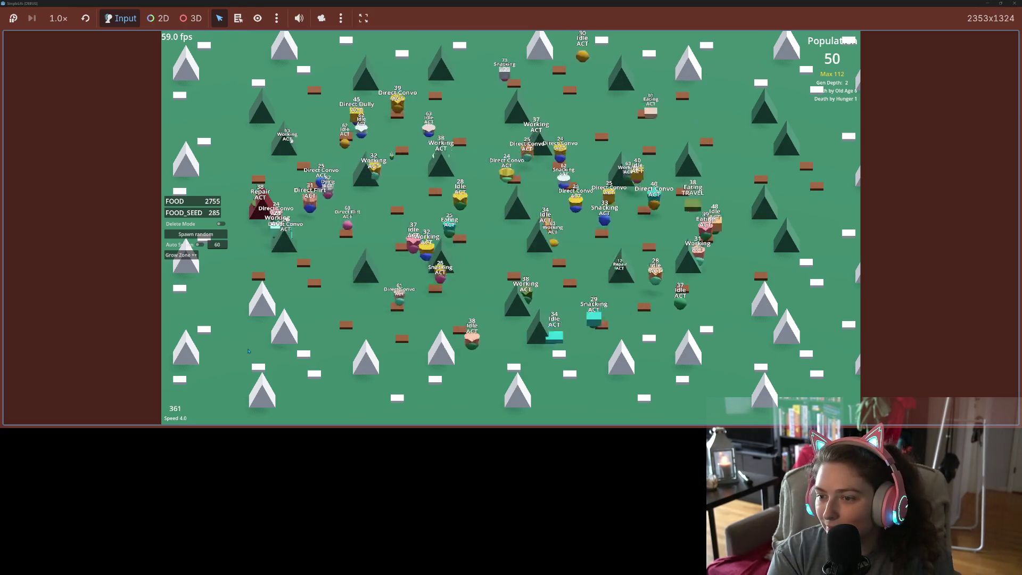
pyautogui.press('-')
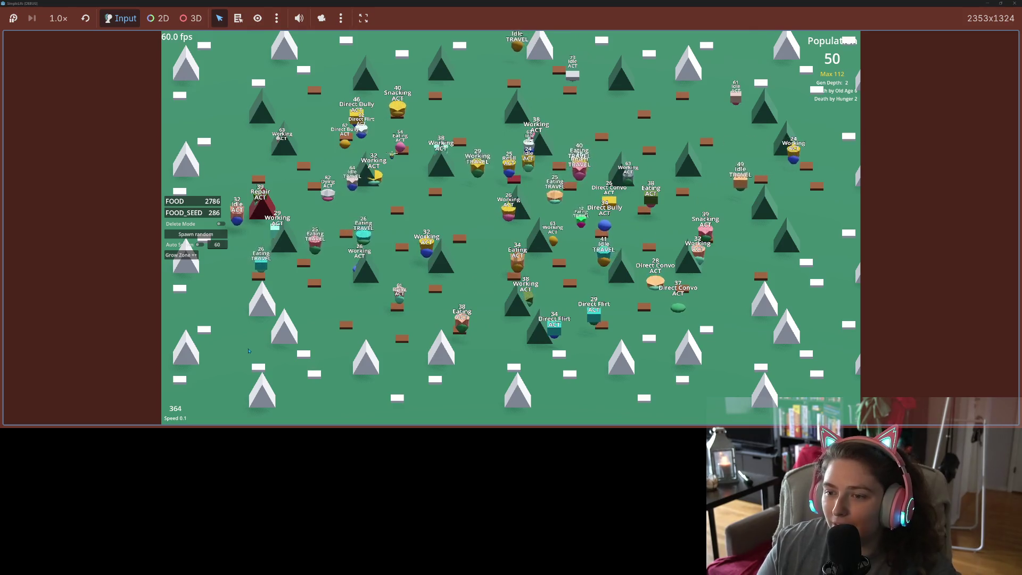
# Open two creatures' relationship panels, then shrink the game window to read the debugger error
pyautogui.click(512, 267)
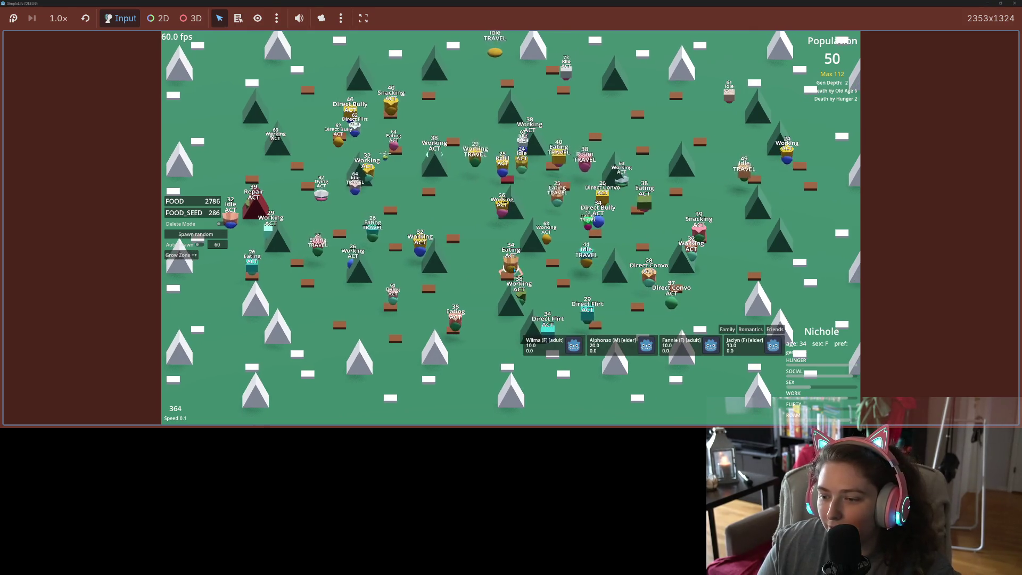
pyautogui.click(601, 348)
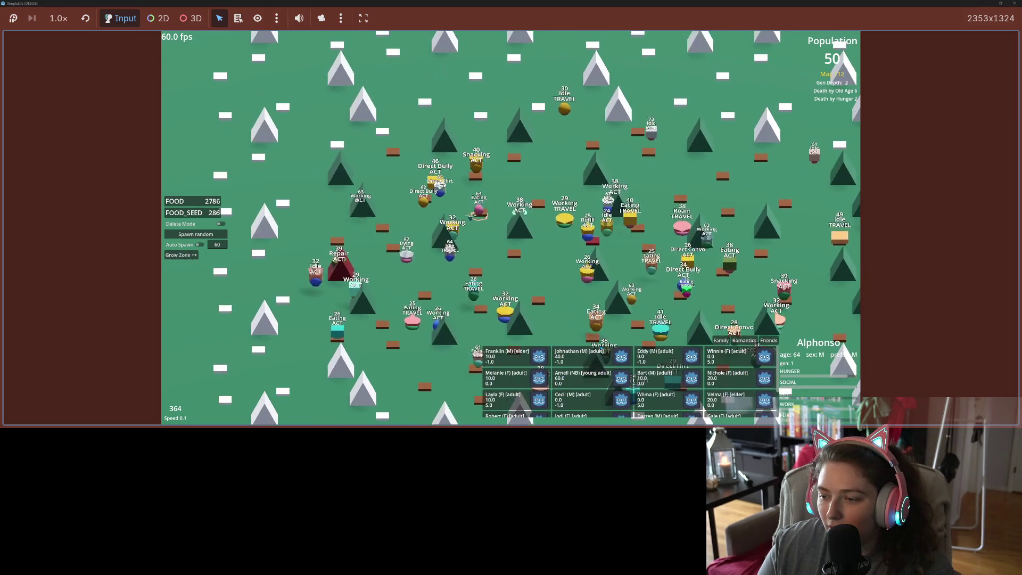
pyautogui.scroll(-2, 630, 380)
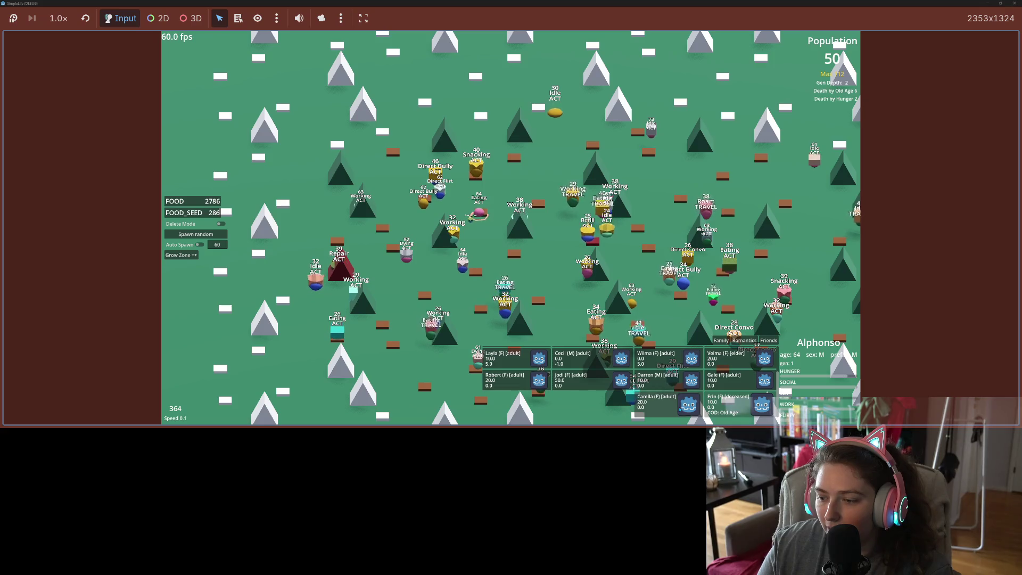
pyautogui.moveTo(537, 2)
pyautogui.mouseDown()
pyautogui.moveTo(545, 68)
pyautogui.moveTo(775, 147)
pyautogui.mouseUp()
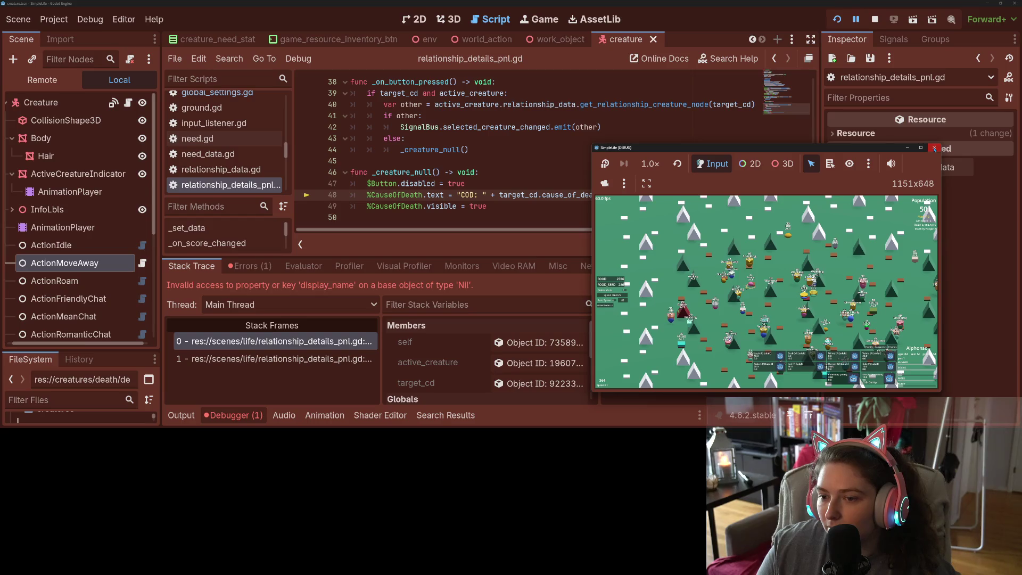
# Stop the game and wrap line 48's cause-of-death assignment in an if on display_name
pyautogui.click(933, 148)
pyautogui.doubleClick(636, 194)
pyautogui.doubleClick(636, 194)
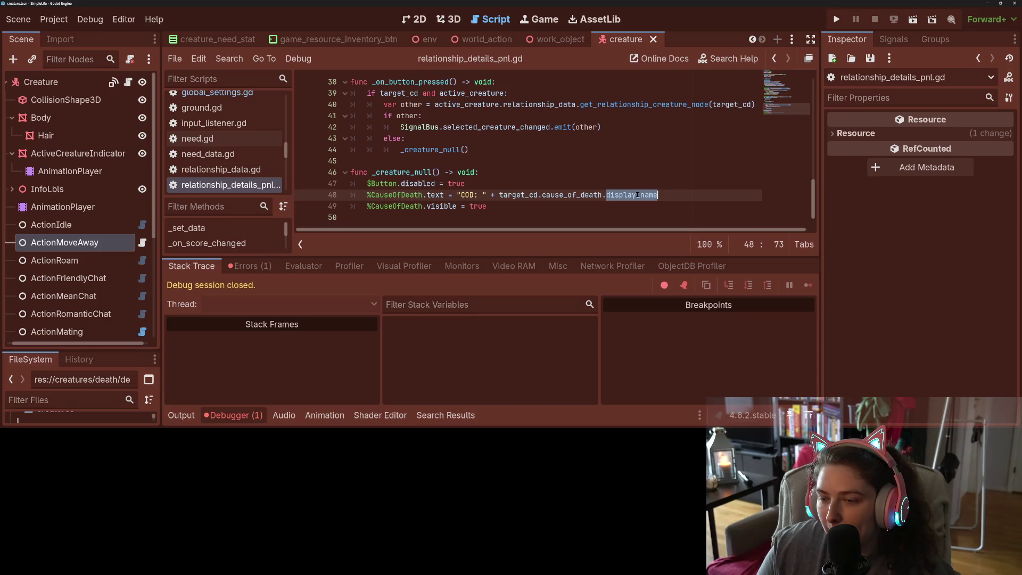
pyautogui.click(637, 195)
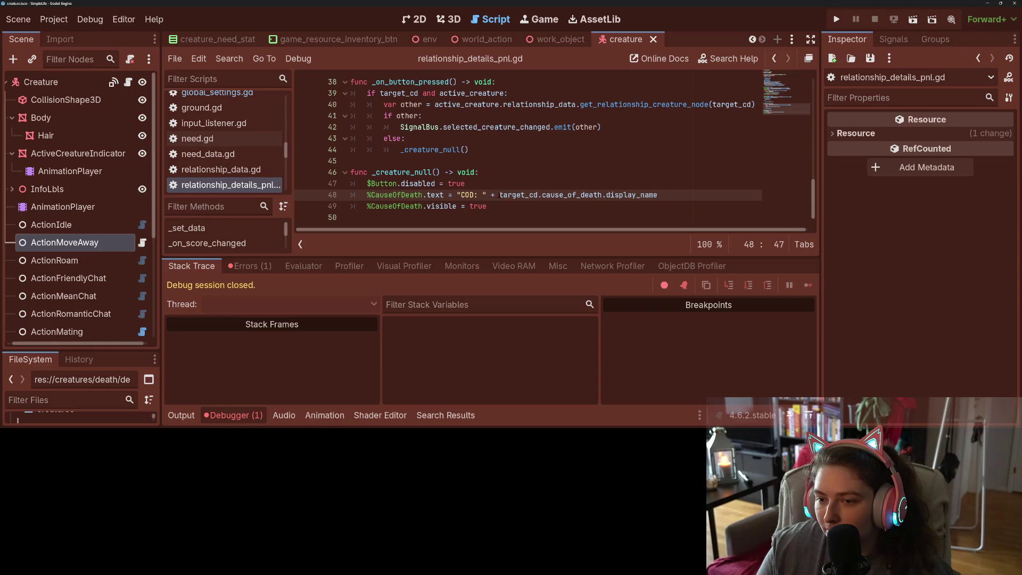
pyautogui.moveTo(544, 195); pyautogui.dragTo(627, 194)
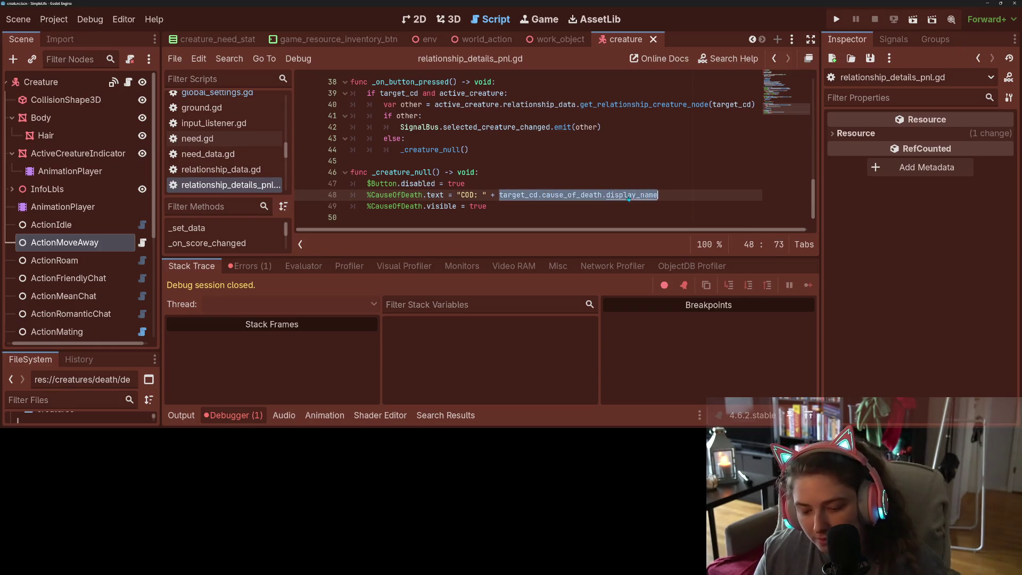
pyautogui.click(553, 178)
pyautogui.press('Return')
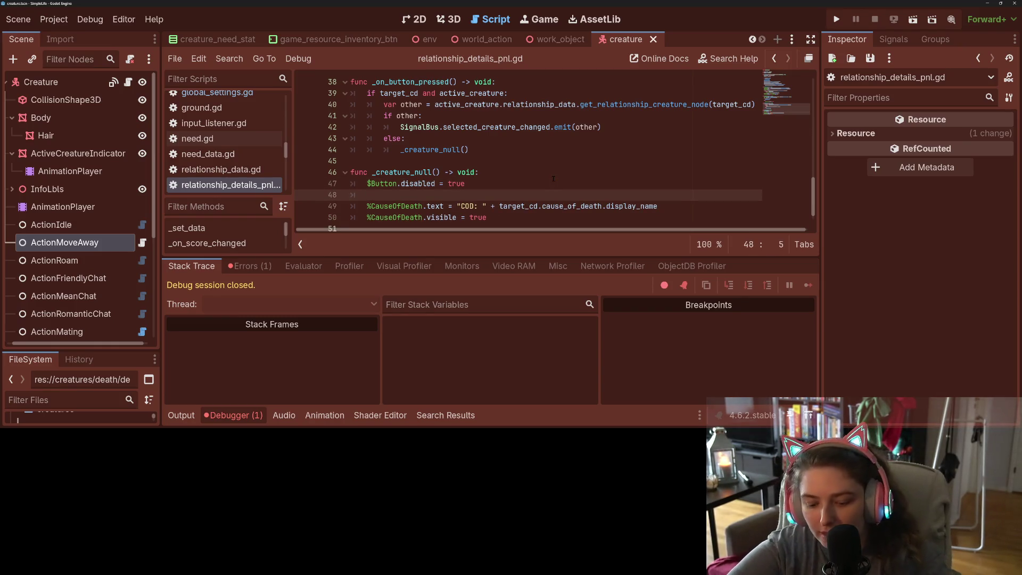
pyautogui.write('target_cd.cause_of_death.display_name')
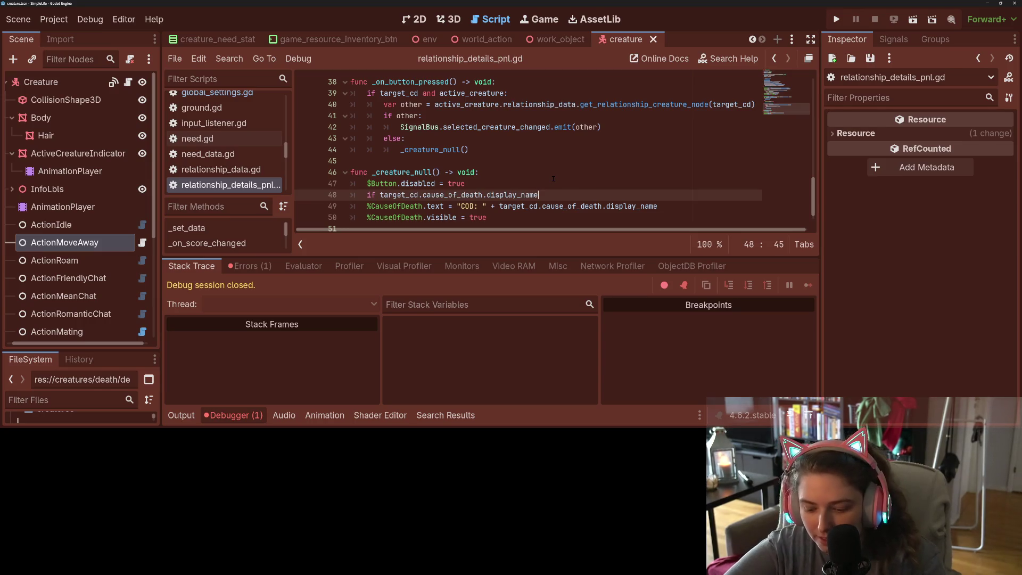
pyautogui.write(':')
pyautogui.press('Down')
pyautogui.press('Tab')
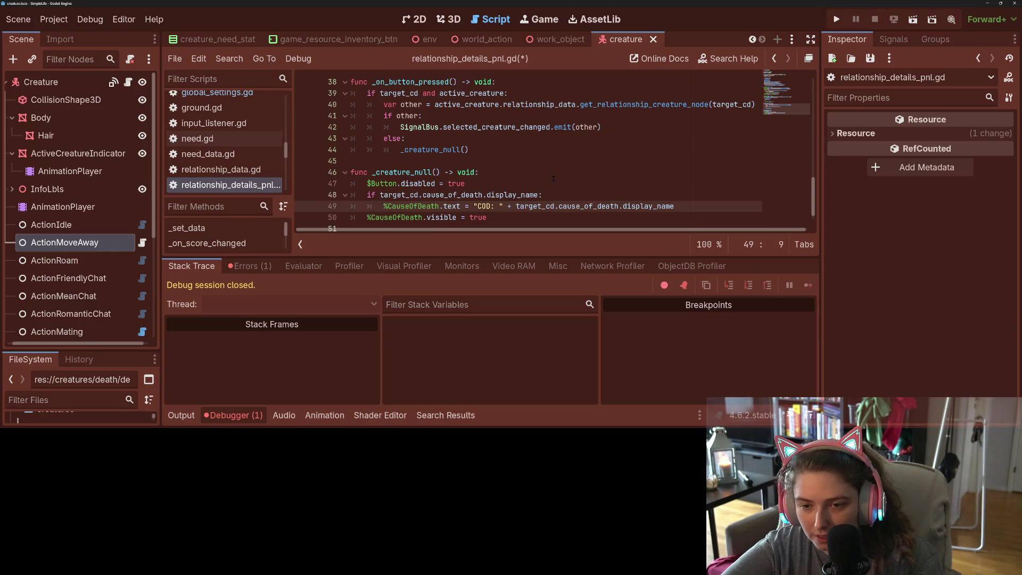
# Add an elif target_cd.moved_away: branch setting the text to "Moved Away", and save
pyautogui.hotkey('ctrl', 'shift', 'd')
pyautogui.press('Return')
pyautogui.press('Up')
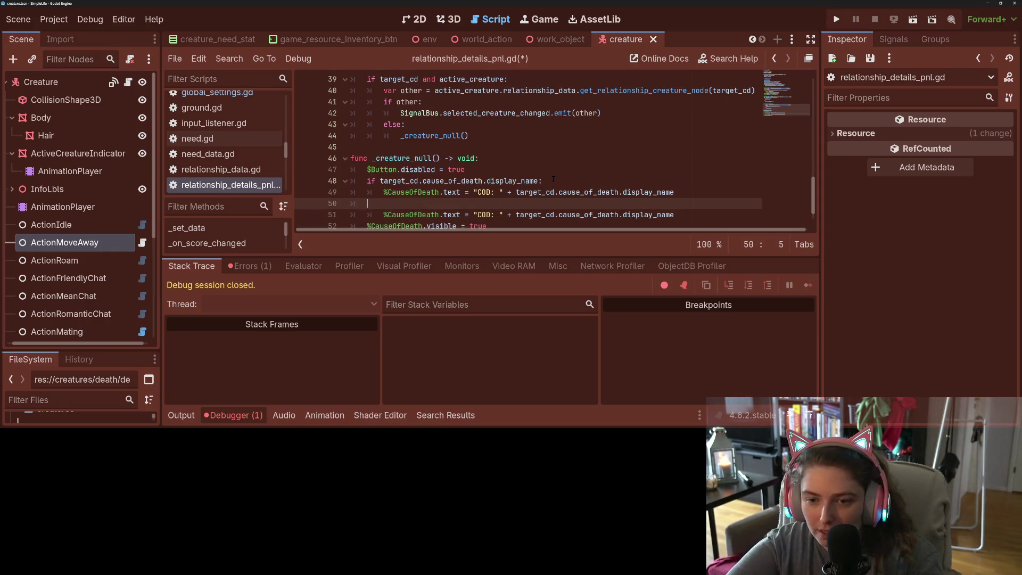
pyautogui.write('lif tar')
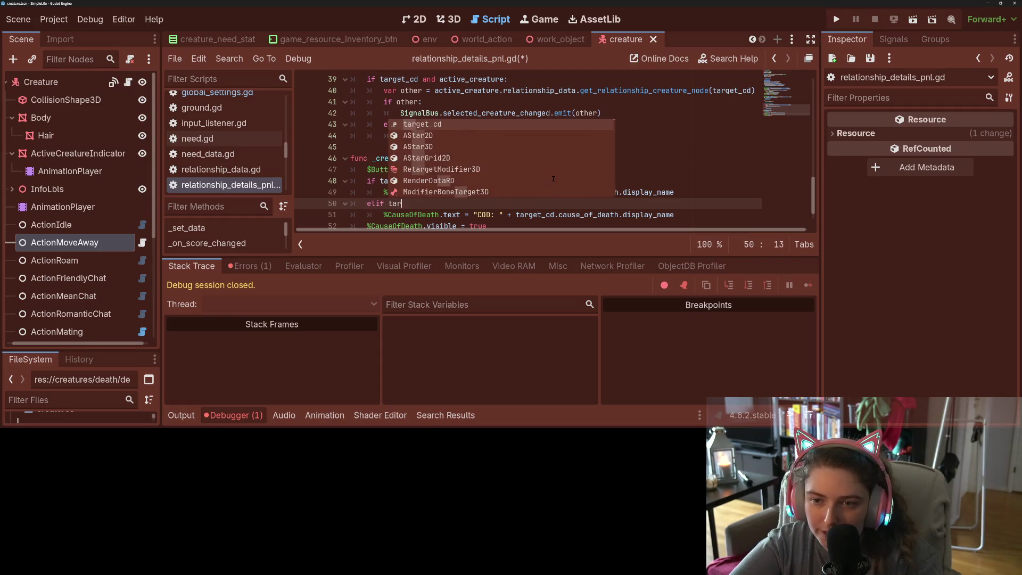
pyautogui.press('Return')
pyautogui.write('.moved_away')
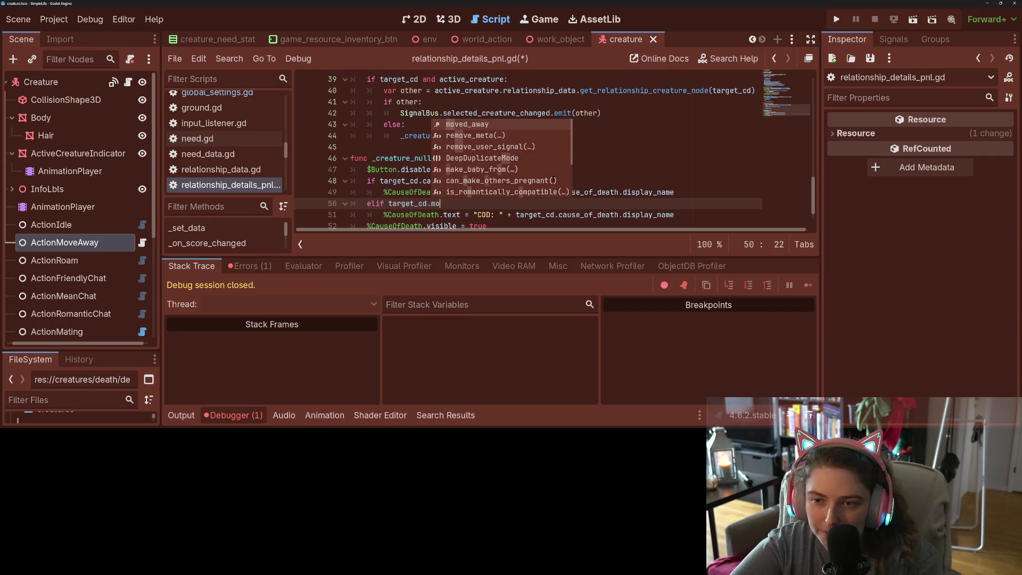
pyautogui.write(':')
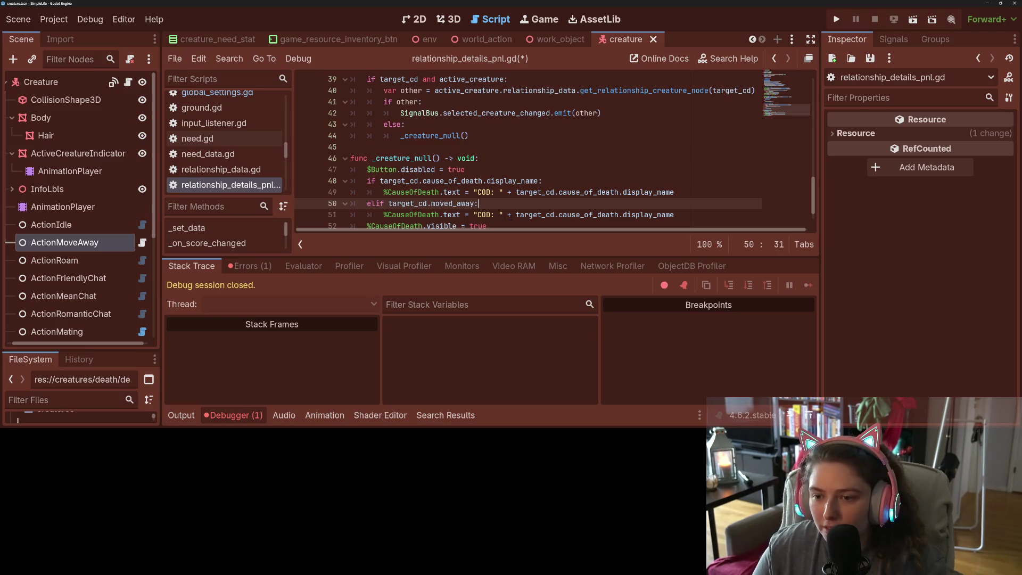
pyautogui.doubleClick(484, 215)
pyautogui.moveTo(680, 213); pyautogui.dragTo(473, 214)
pyautogui.press('BackSpace')
pyautogui.write('Moved Away"')
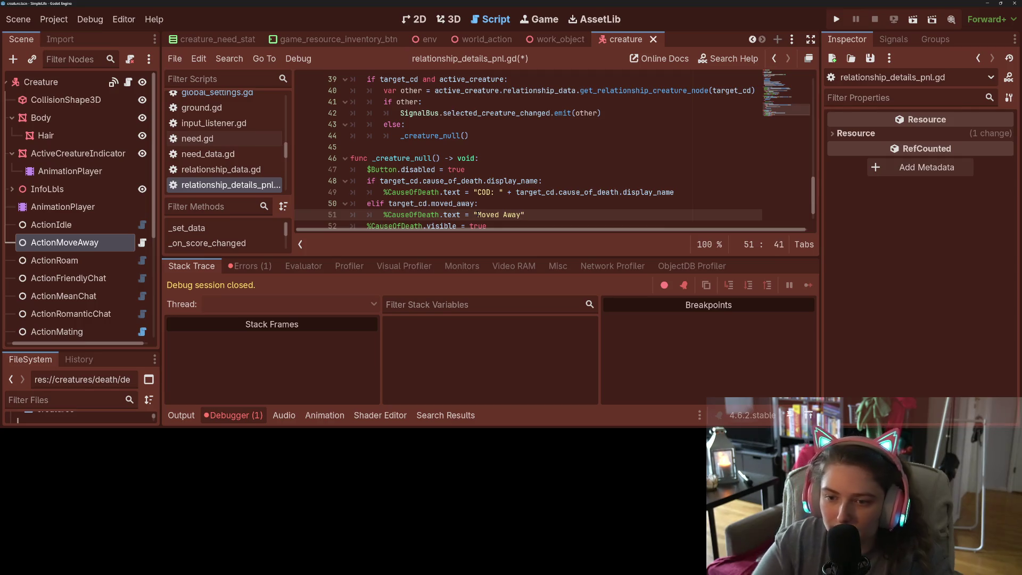
pyautogui.hotkey('ctrl', 's')
# Add an else: branch setting %CauseOfDeath.text to "?" and save the script
pyautogui.scroll(-1, 372, 207)
pyautogui.click(392, 206)
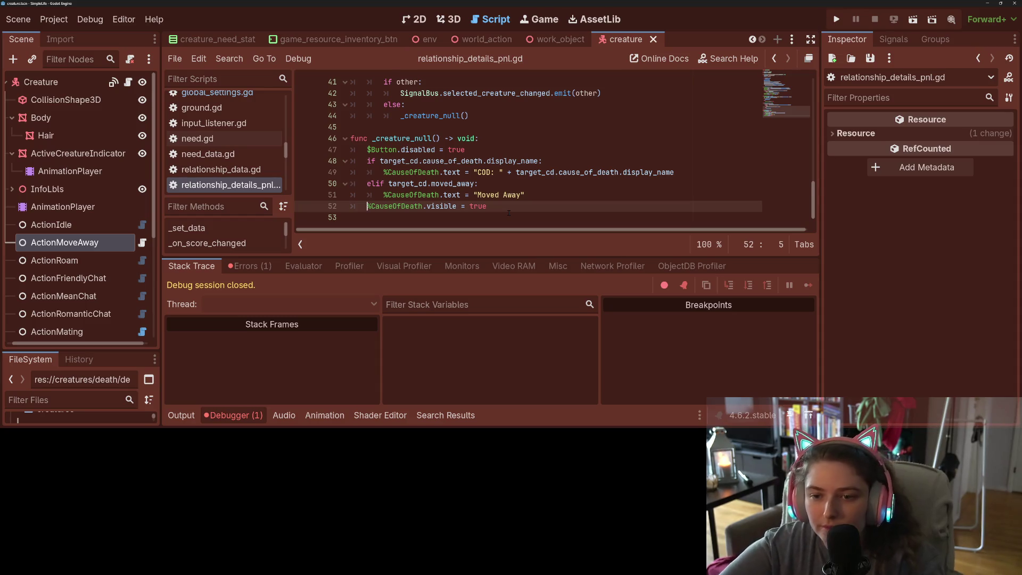
pyautogui.press('Return')
pyautogui.press('Up')
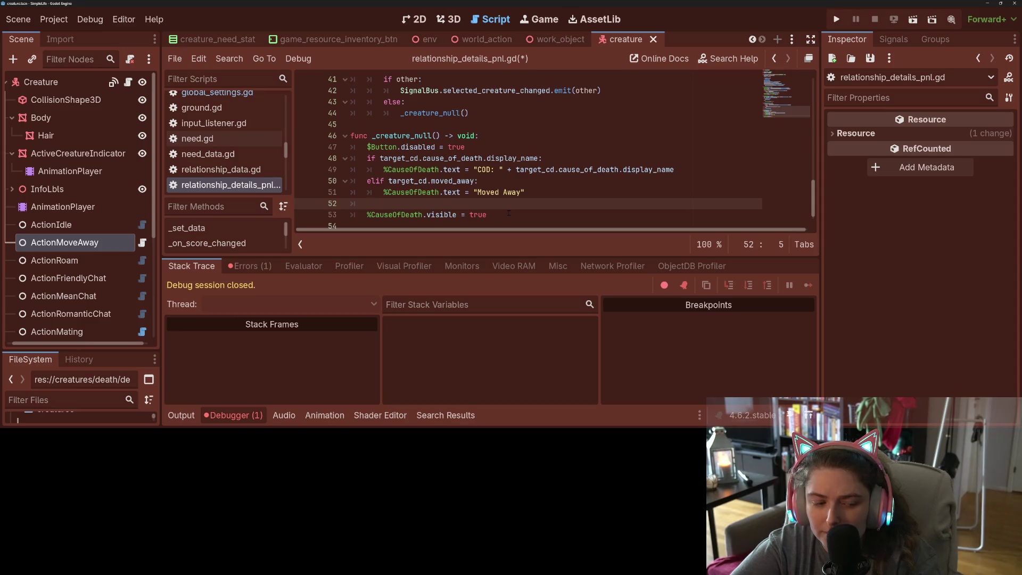
pyautogui.write(':')
pyautogui.press('Return')
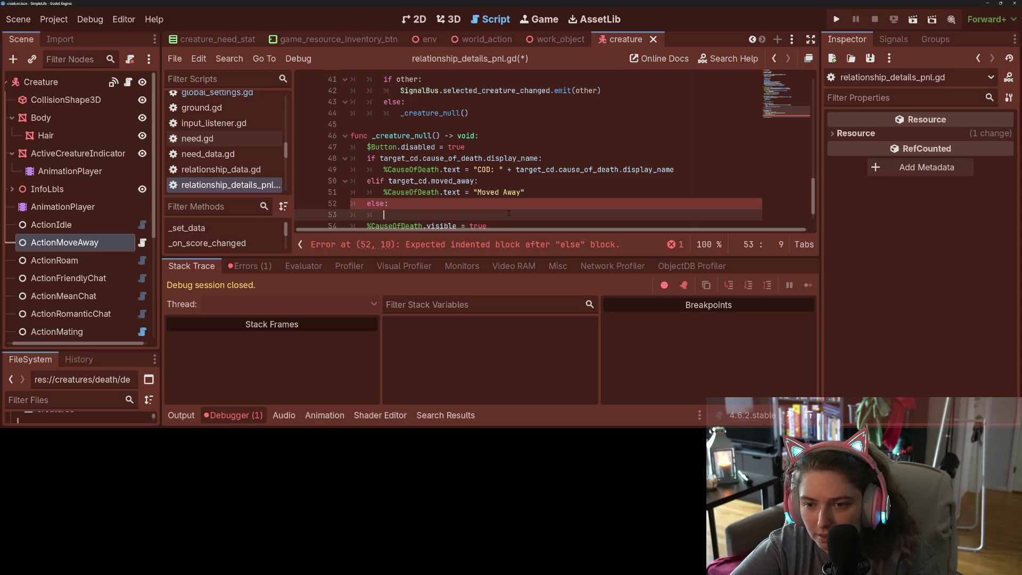
pyautogui.moveTo(382, 192); pyautogui.dragTo(566, 193)
pyautogui.click(536, 217)
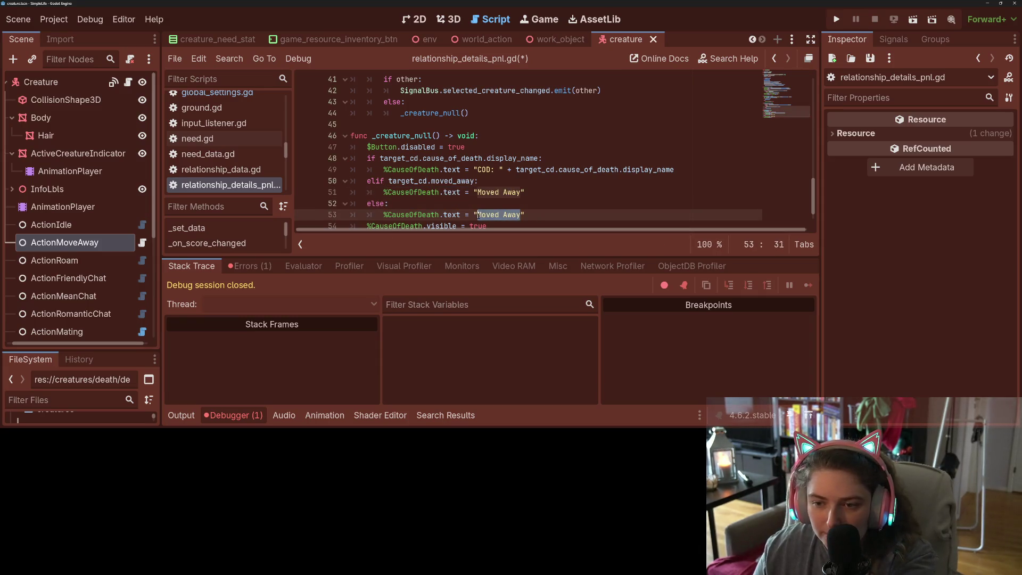
pyautogui.hotkey('ctrl', 's')
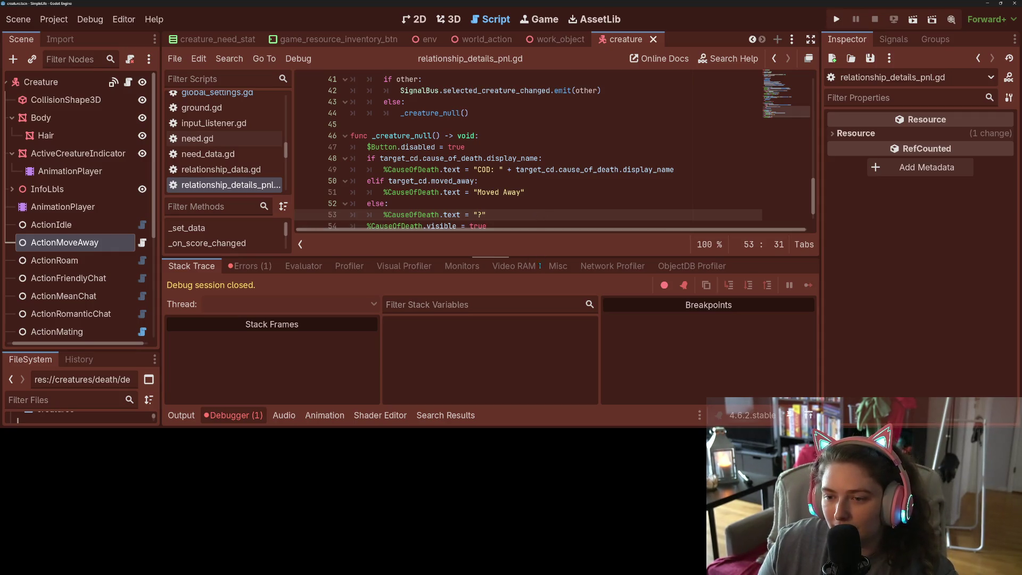
pyautogui.click(240, 415)
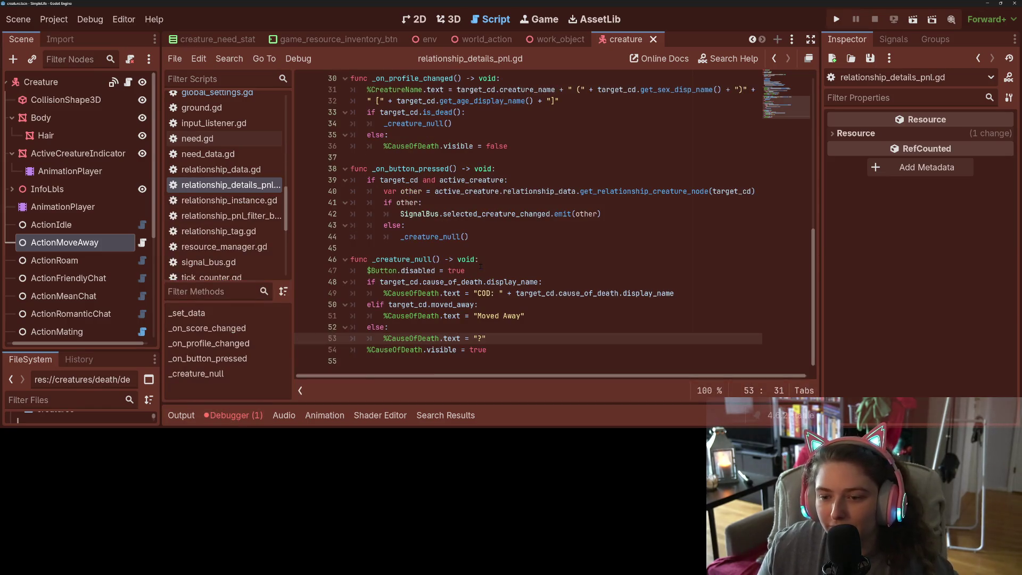
# Look over _creature_null, then switch to creature_data.gd
pyautogui.doubleClick(404, 350)
pyautogui.click(396, 260)
pyautogui.doubleClick(396, 259)
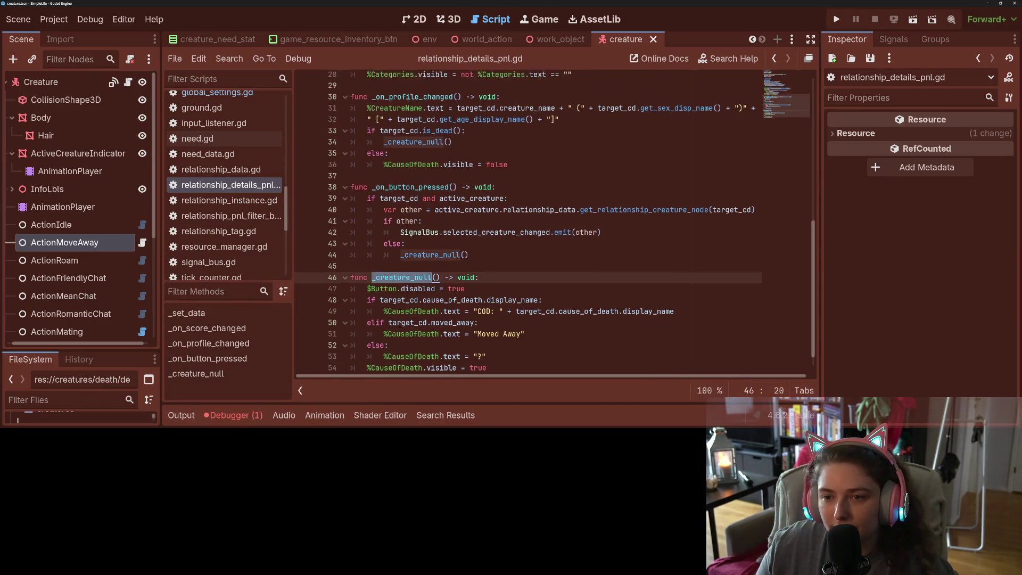
pyautogui.scroll(8, 397, 259)
pyautogui.scroll(3, 227, 198)
pyautogui.scroll(5, 228, 198)
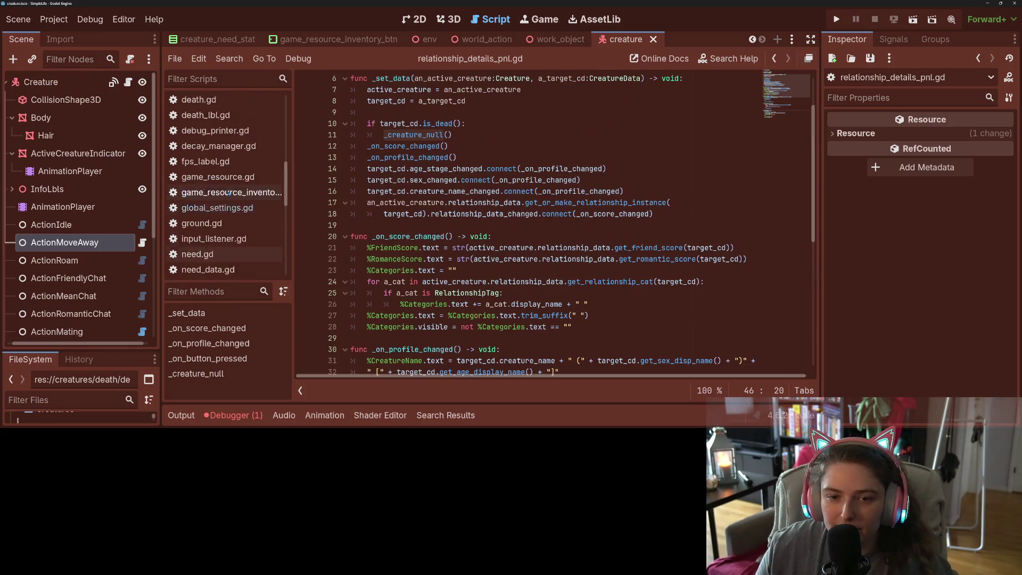
pyautogui.click(228, 152)
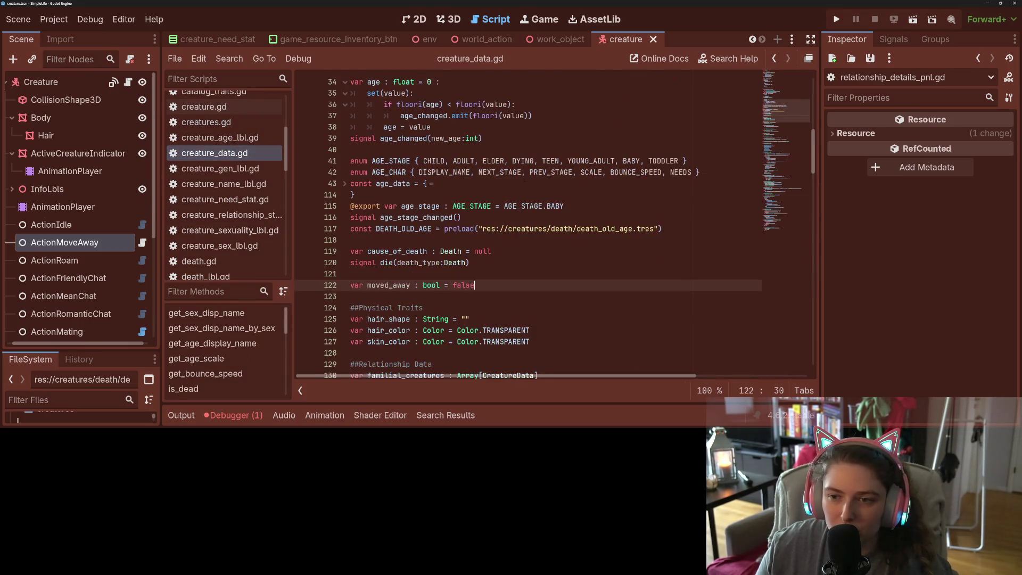
# Give moved_away a setter storing value and emitting age_stage_changed, save, and run the game
pyautogui.write(':')
pyautogui.press('Return')
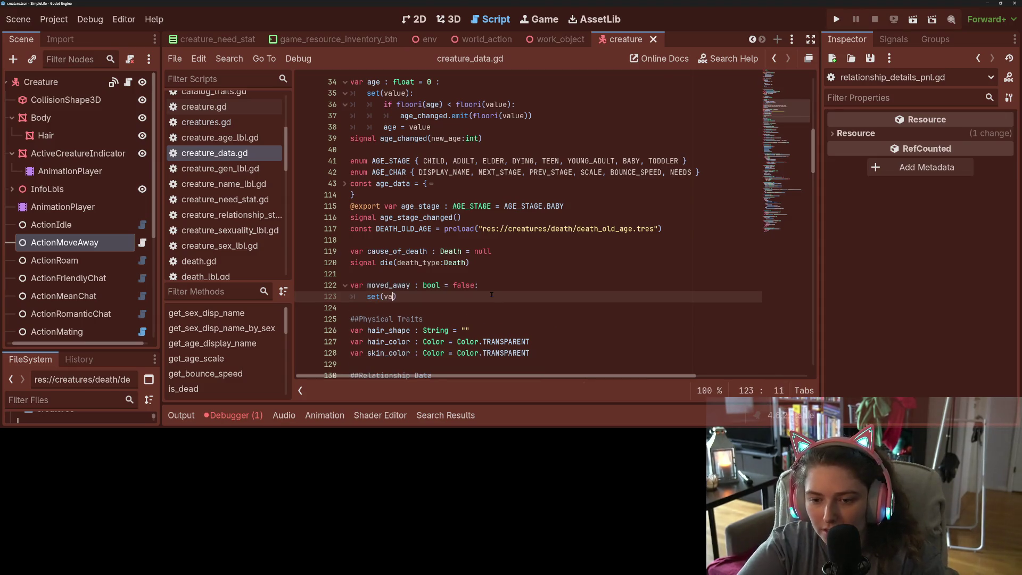
pyautogui.write('ue)')
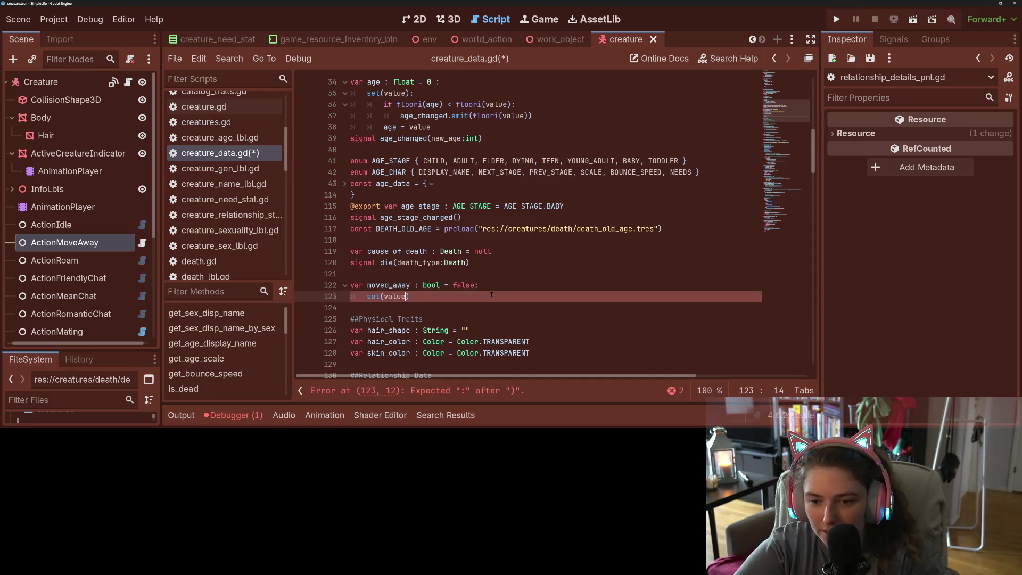
pyautogui.write(':')
pyautogui.press('Return')
pyautogui.write('ov ')
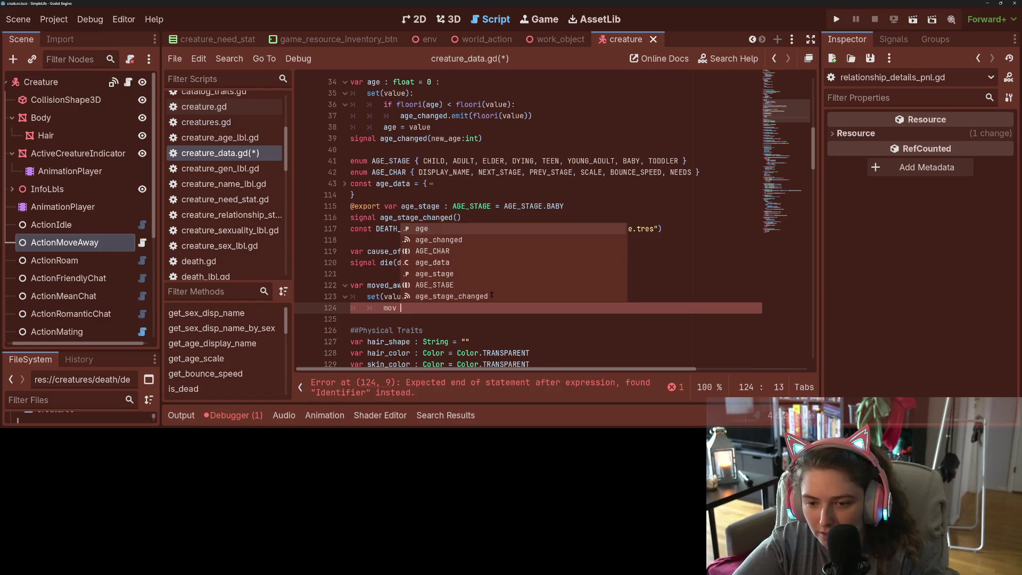
pyautogui.write('ed_away =value')
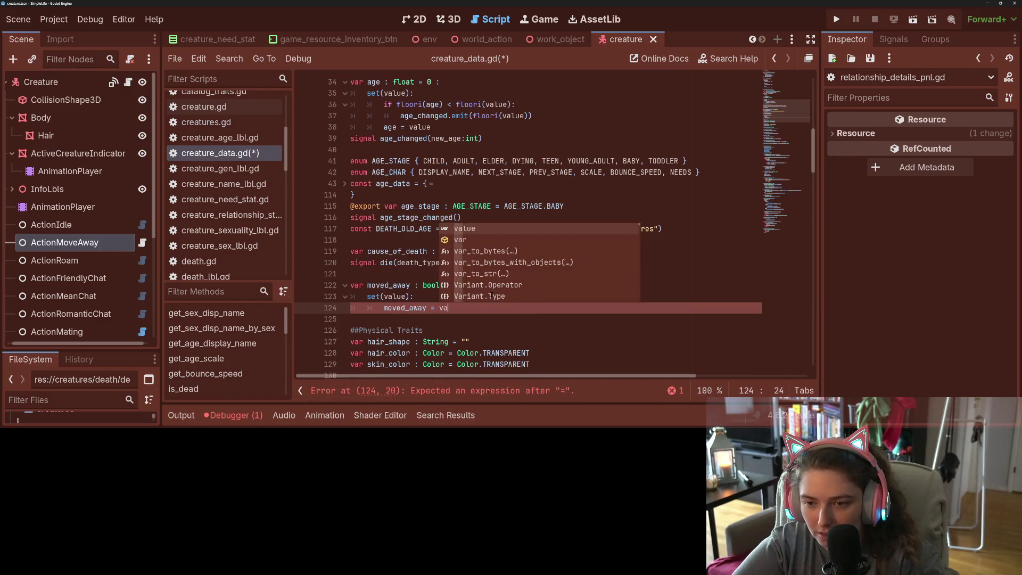
pyautogui.press('Return')
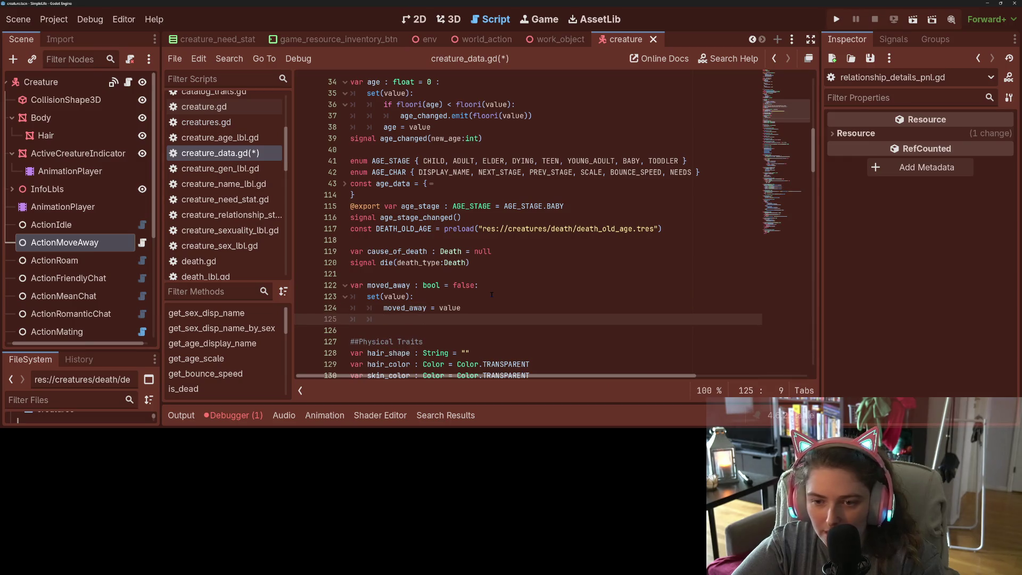
pyautogui.write('age')
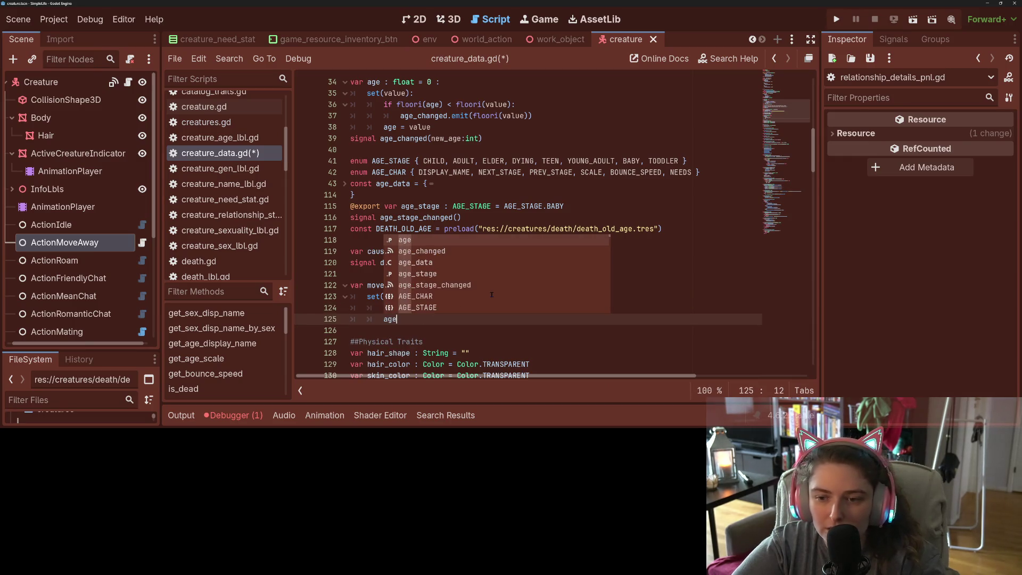
pyautogui.press('Down')
pyautogui.press('Down')
pyautogui.press('Down')
pyautogui.press('Return')
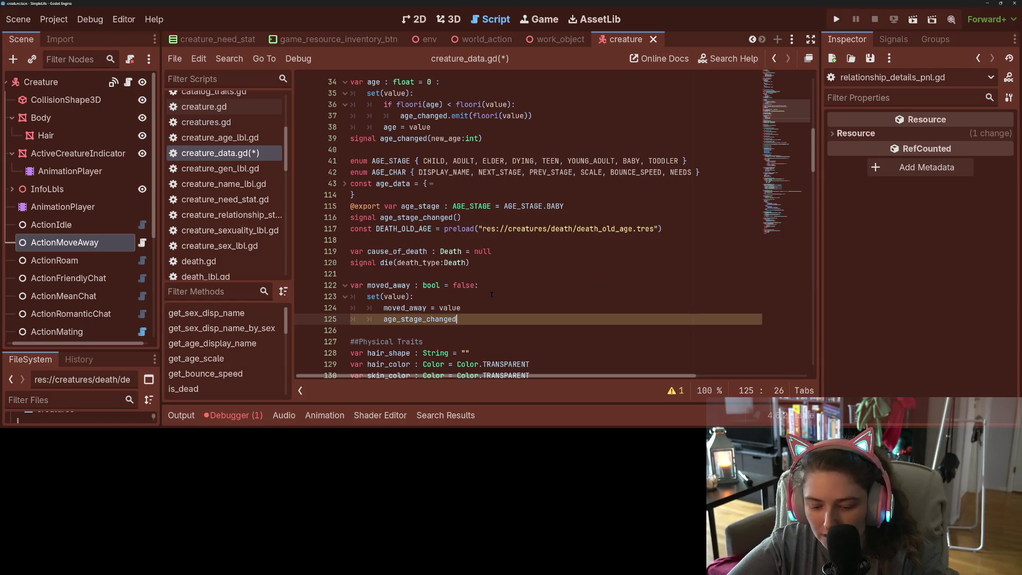
pyautogui.write('mit()')
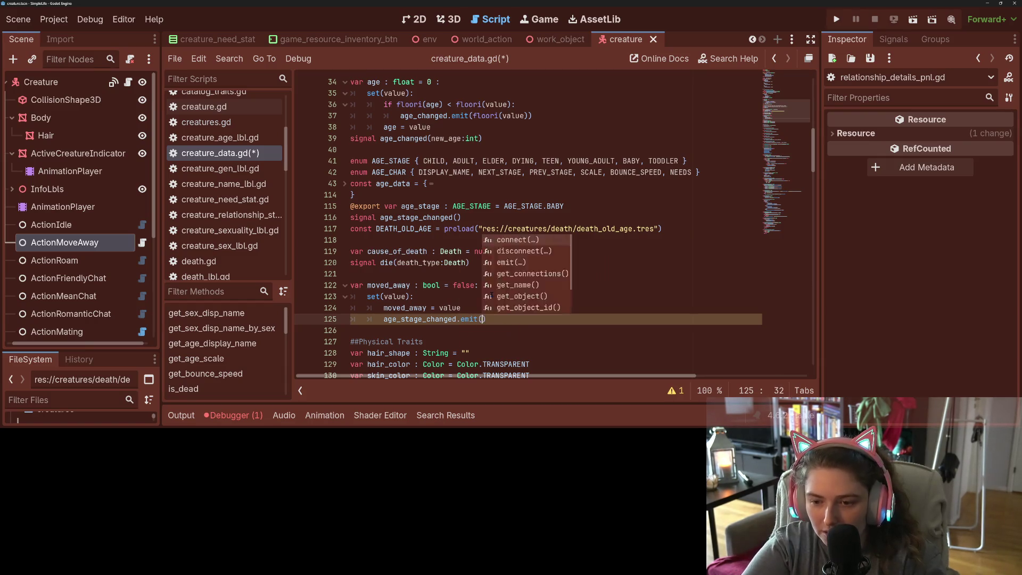
pyautogui.hotkey('ctrl', 's')
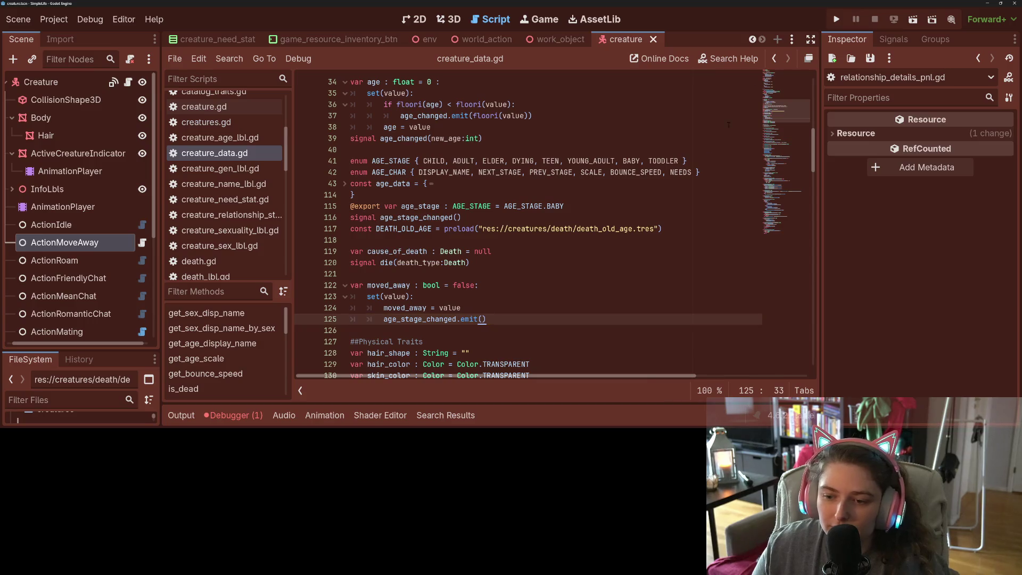
pyautogui.click(836, 19)
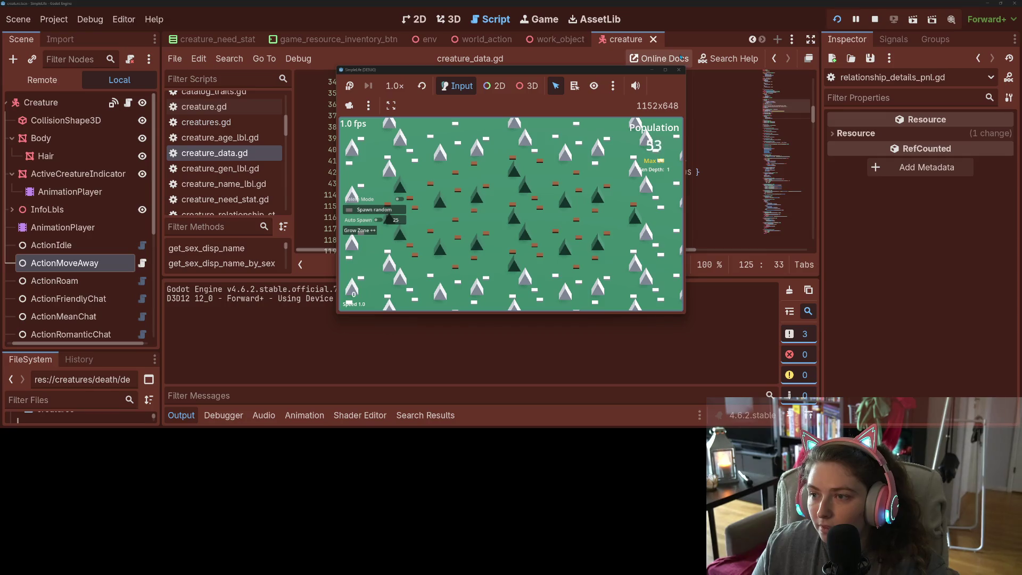
# Maximize the game window, spawn a random creature, and pan the world view
pyautogui.moveTo(670, 70)
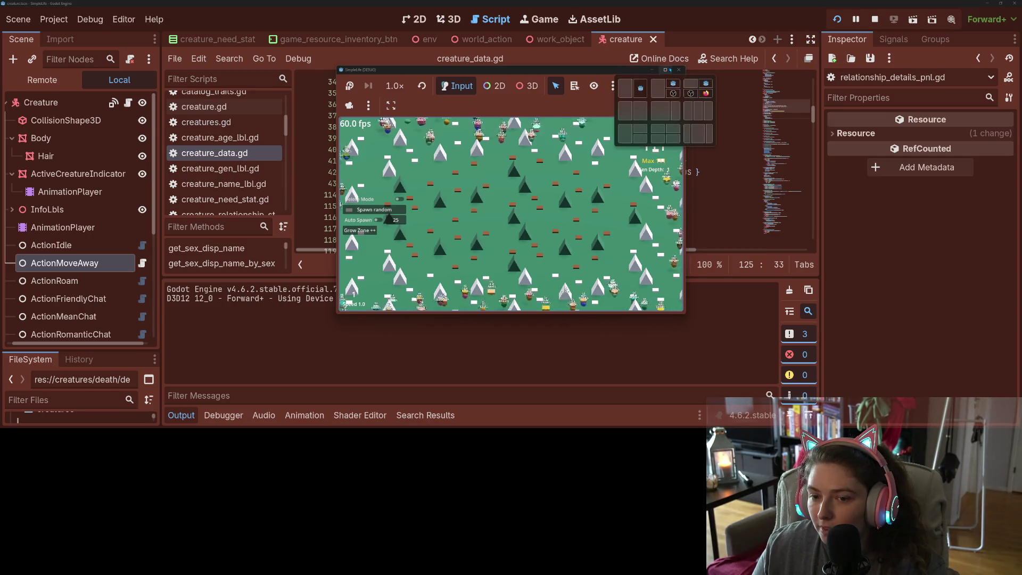
pyautogui.click(665, 70)
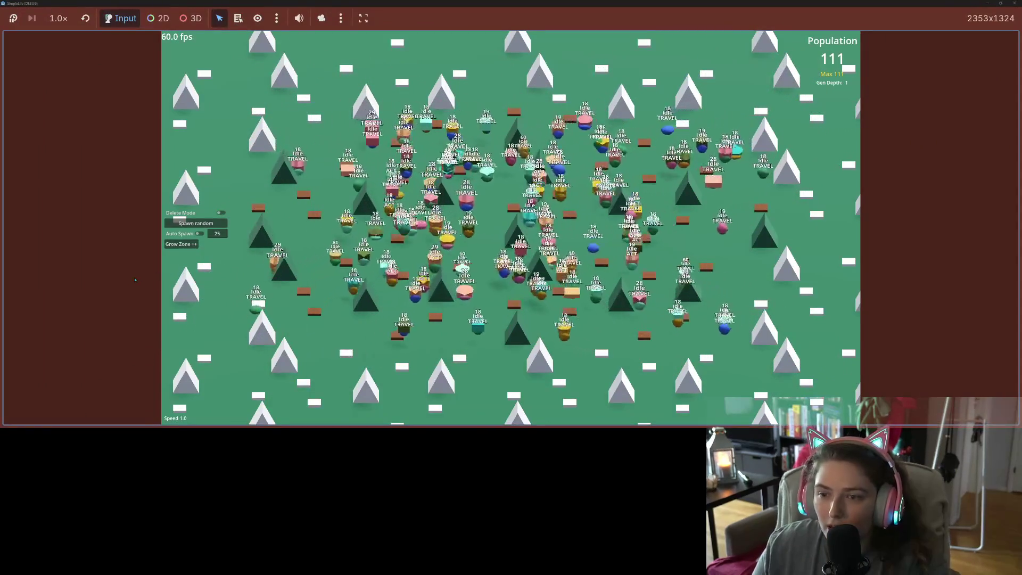
pyautogui.click(202, 225)
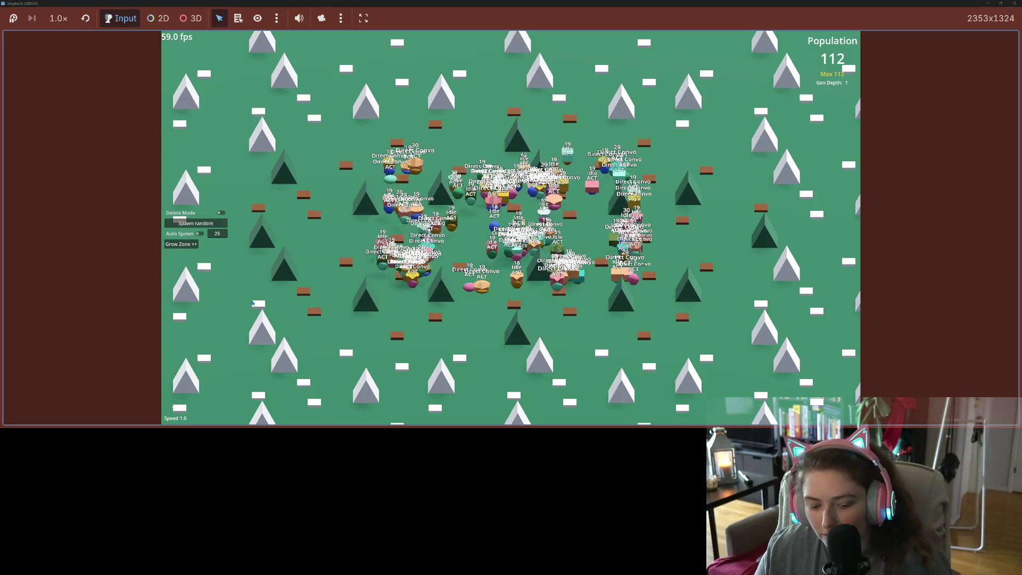
pyautogui.press('s')
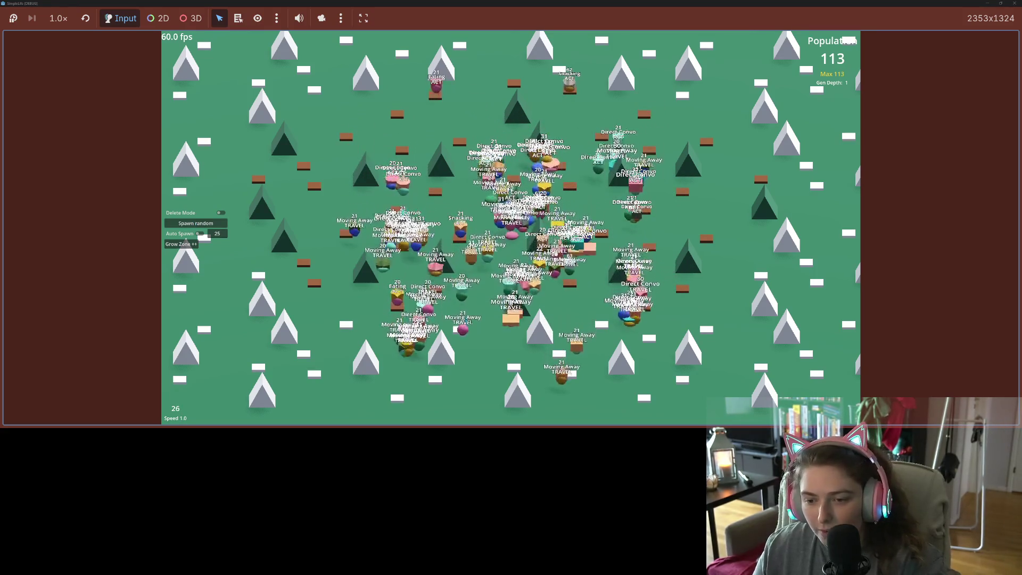
# Inspect several creatures' relationship panels, then lower the simulation speed to 1.0
pyautogui.click(463, 344)
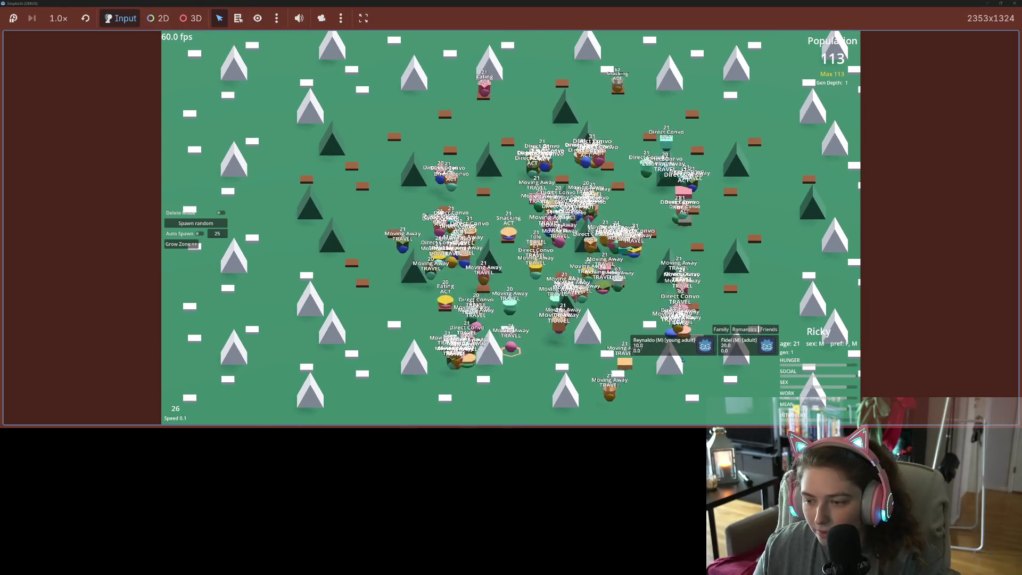
pyautogui.click(685, 353)
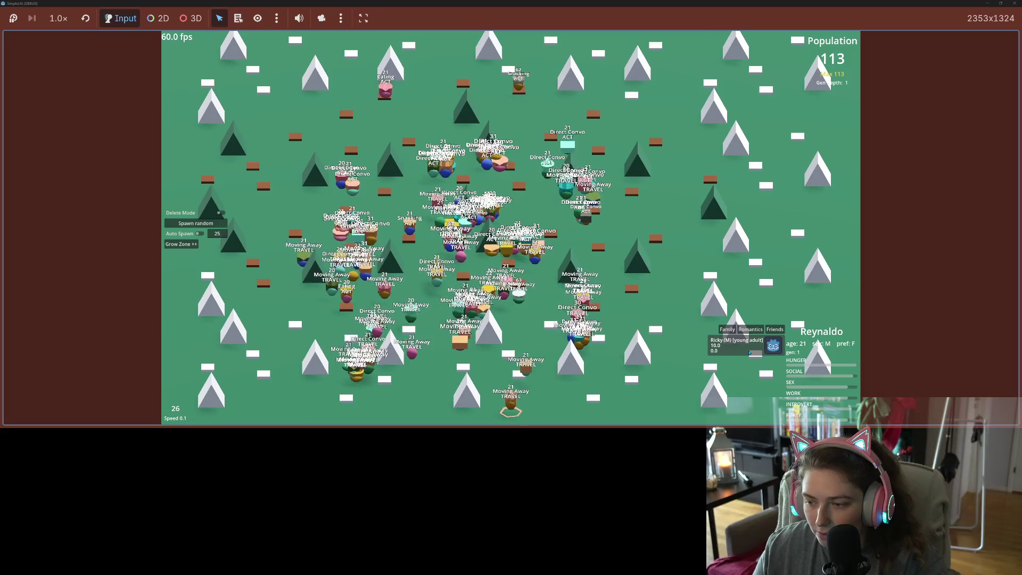
pyautogui.click(748, 351)
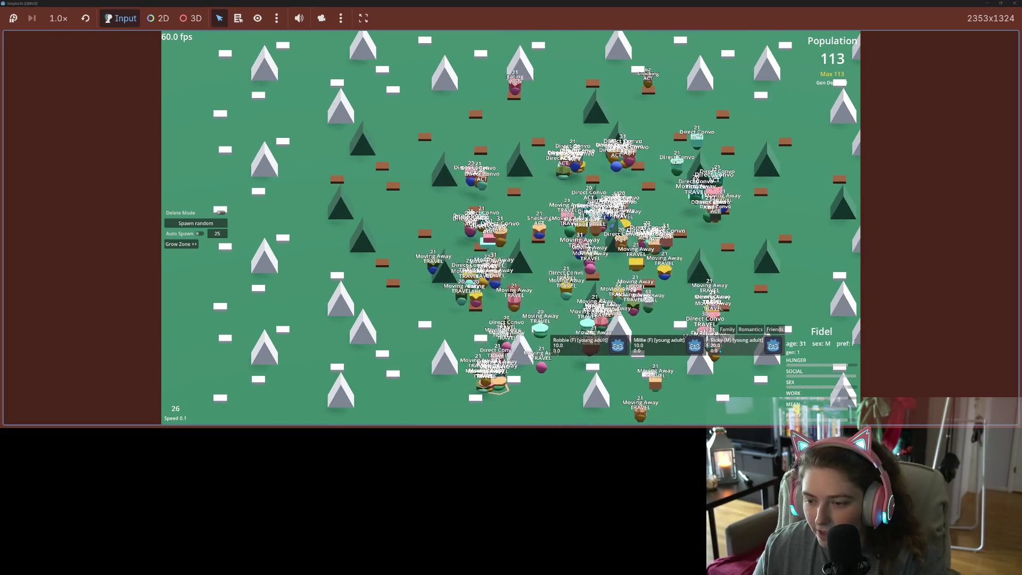
pyautogui.click(685, 348)
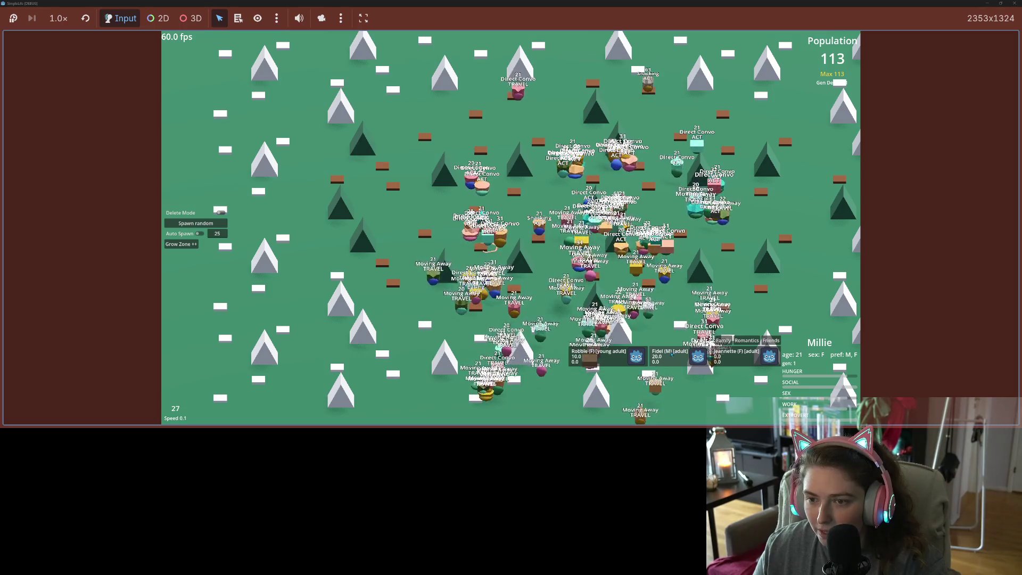
pyautogui.press('-')
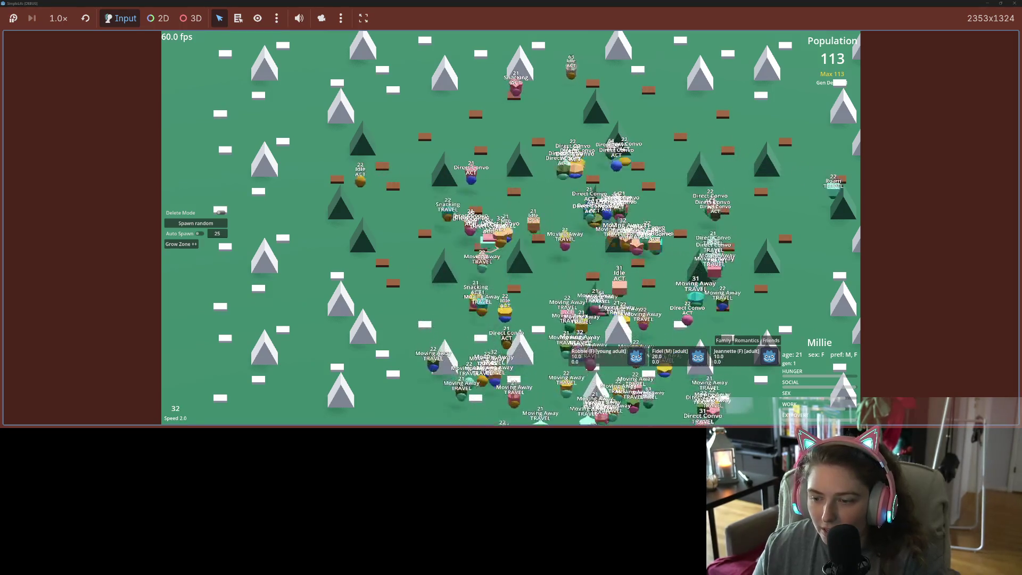
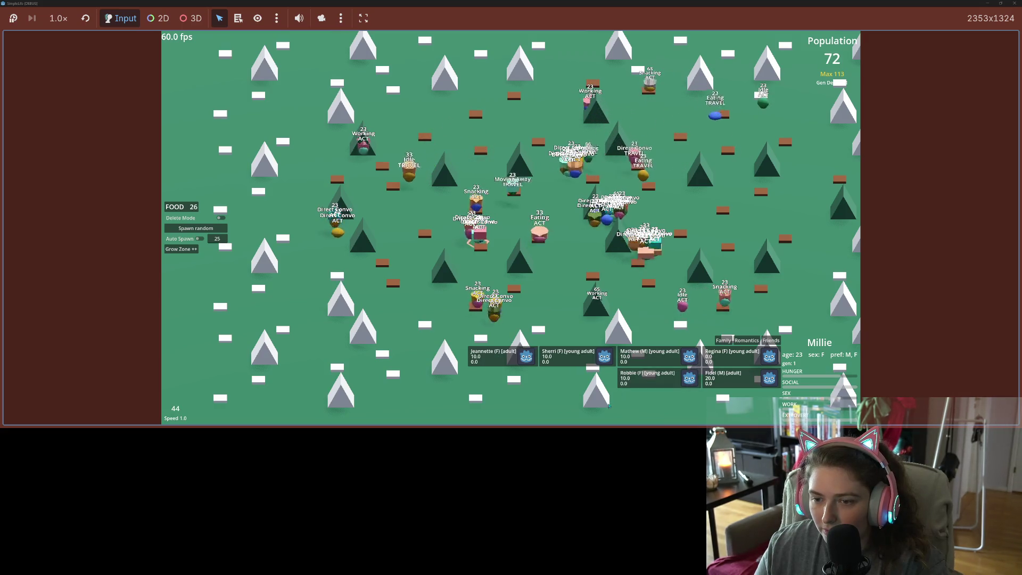
# Inspect Jeannette and Regina at 0.1 and 4.0 speed, return to normal speed, and shrink the game window
pyautogui.press('-')
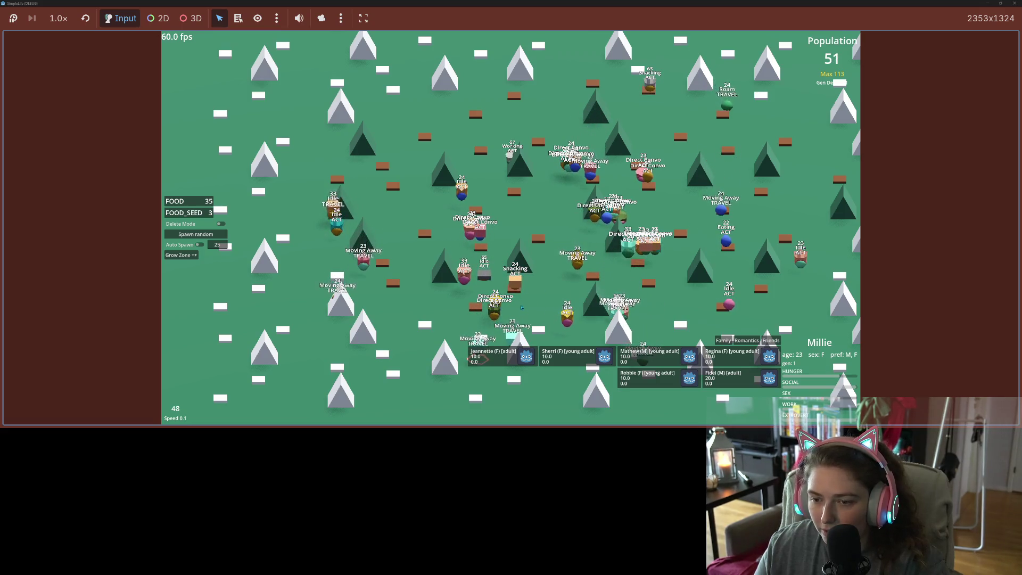
pyautogui.click(506, 358)
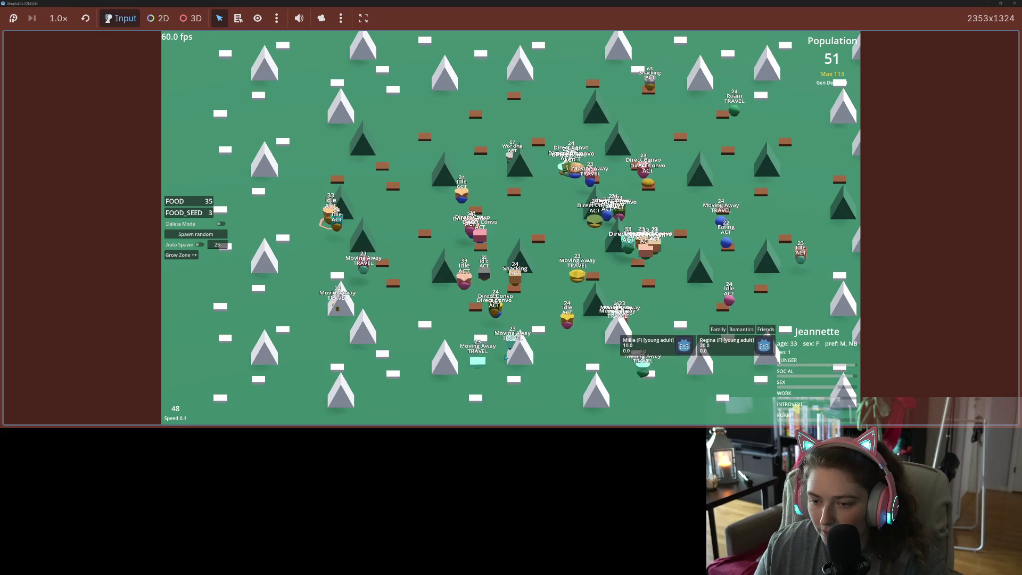
pyautogui.click(730, 350)
pyautogui.press('+')
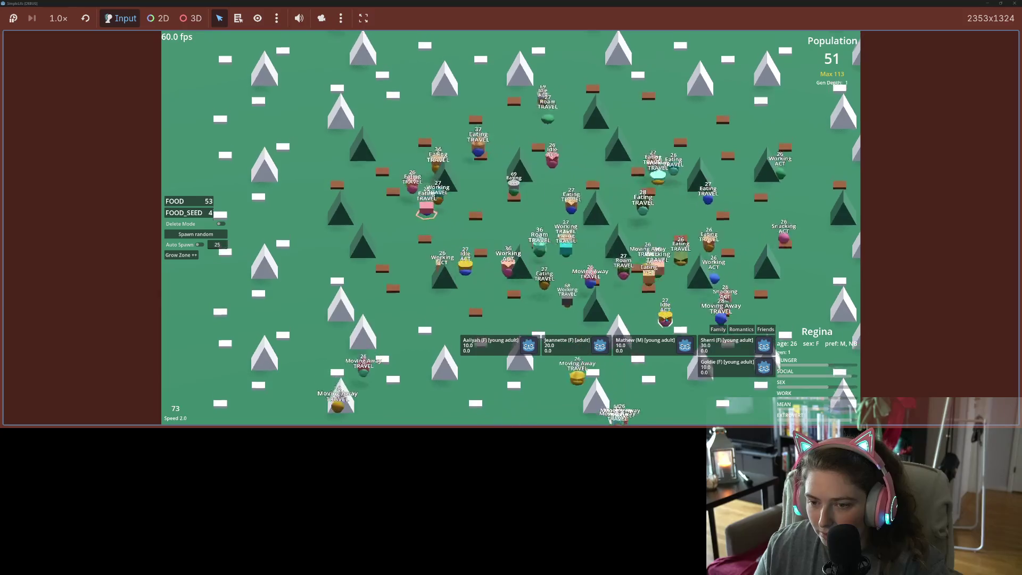
pyautogui.press('1')
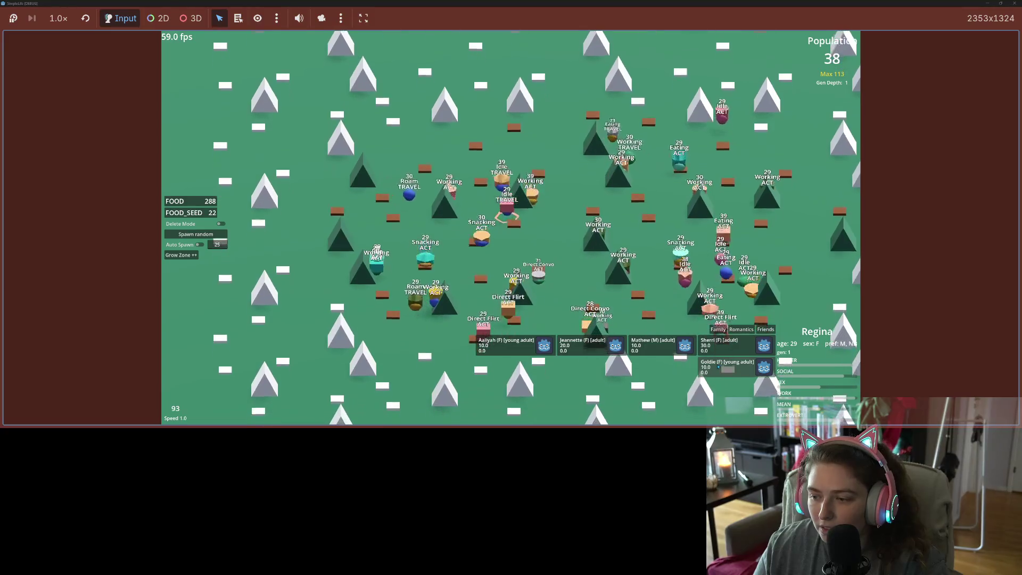
pyautogui.moveTo(574, 3)
pyautogui.mouseDown()
pyautogui.moveTo(866, 225)
pyautogui.moveTo(851, 234)
pyautogui.moveTo(843, 149)
pyautogui.mouseUp()
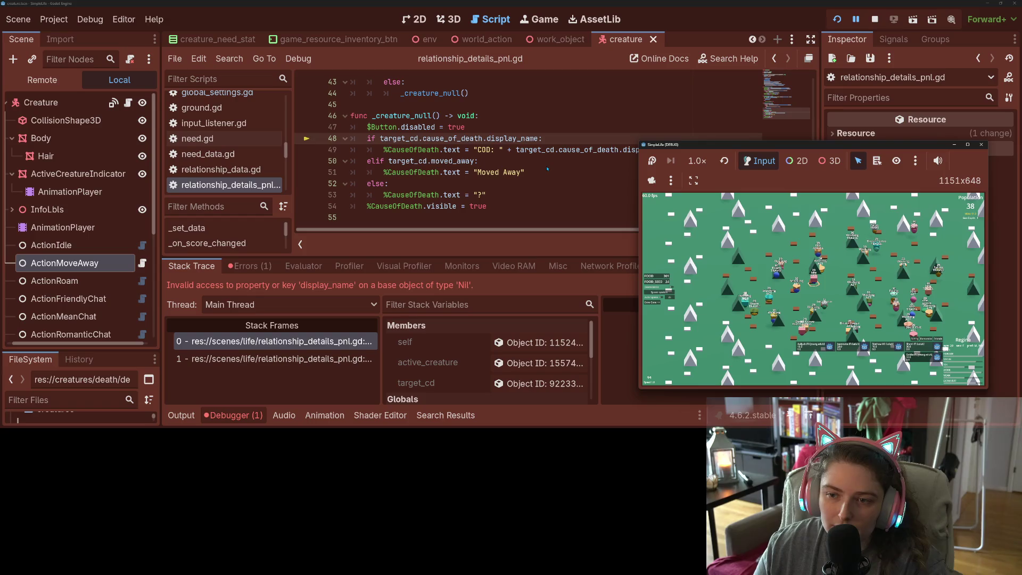
# Select the display_name access in line 48's cause_of_death check and move the game window aside
pyautogui.doubleClick(480, 138)
pyautogui.click(480, 139)
pyautogui.moveTo(482, 138); pyautogui.dragTo(509, 139)
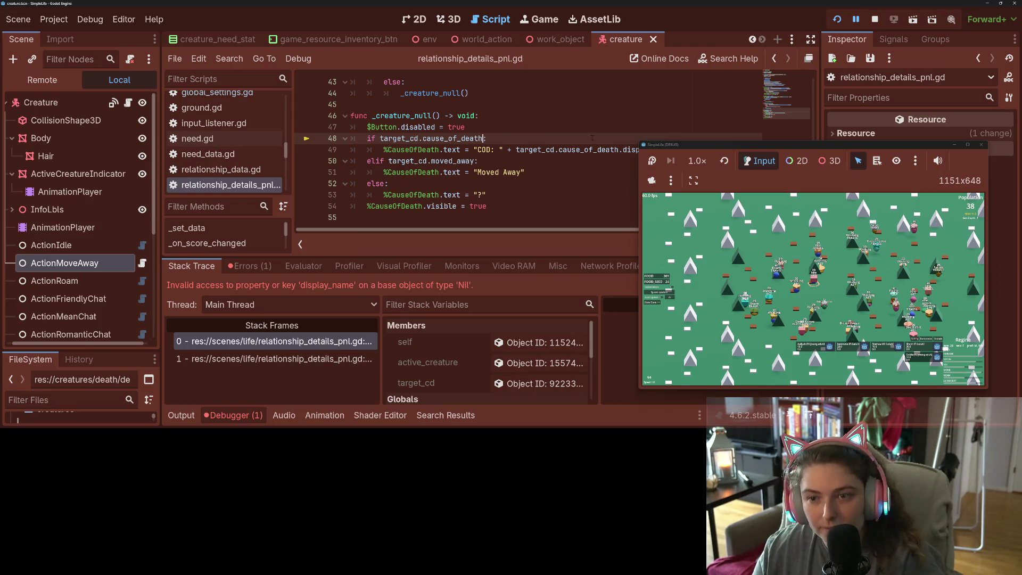
pyautogui.moveTo(692, 144)
pyautogui.mouseDown()
pyautogui.moveTo(212, 120)
pyautogui.moveTo(196, 184)
pyautogui.mouseUp()
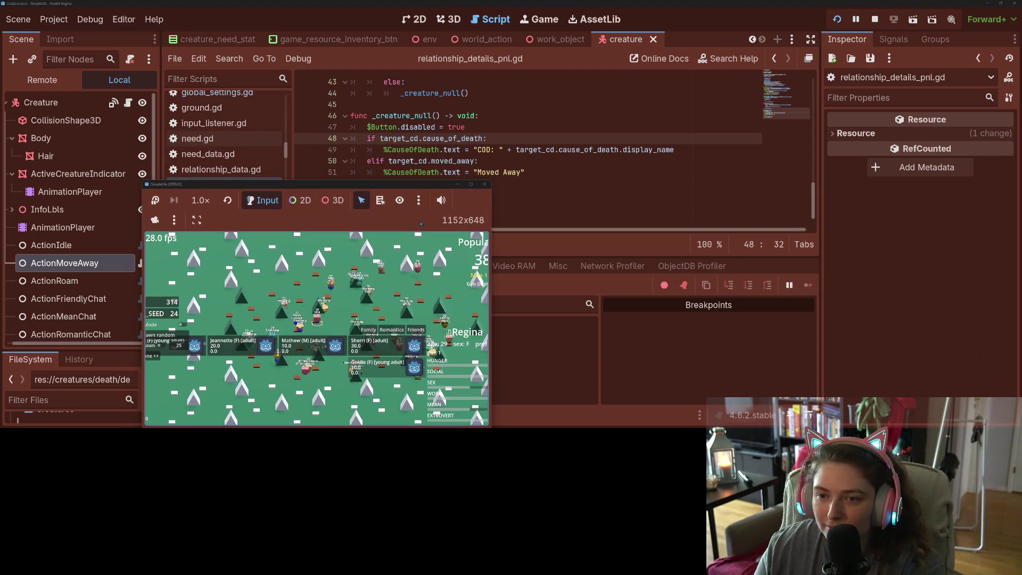
pyautogui.moveTo(402, 184)
pyautogui.mouseDown()
pyautogui.moveTo(716, 84)
pyautogui.moveTo(700, 1)
pyautogui.mouseUp()
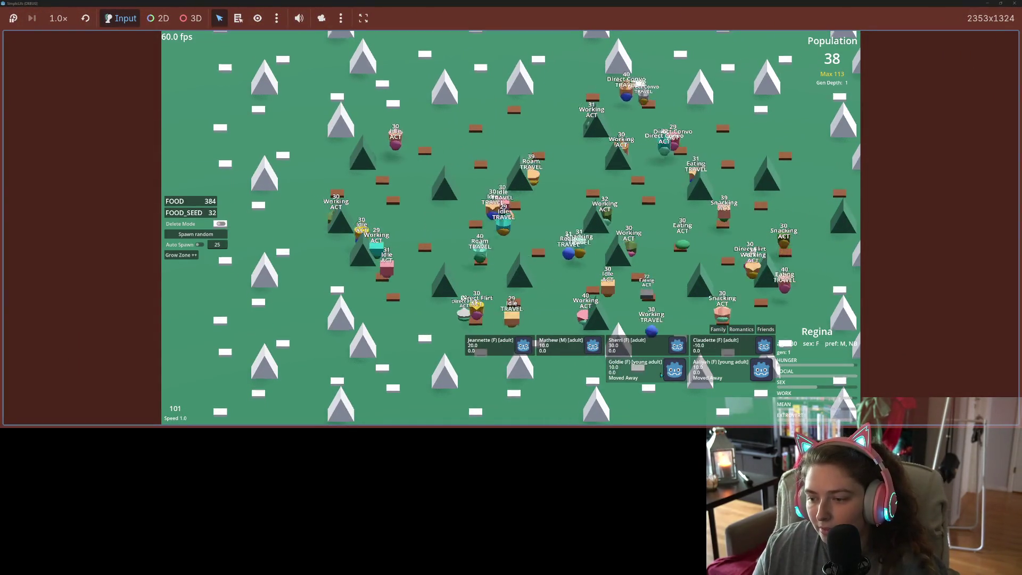
# Inspect Claudette, Conrad and Brenda, then close the running game
pyautogui.click(692, 346)
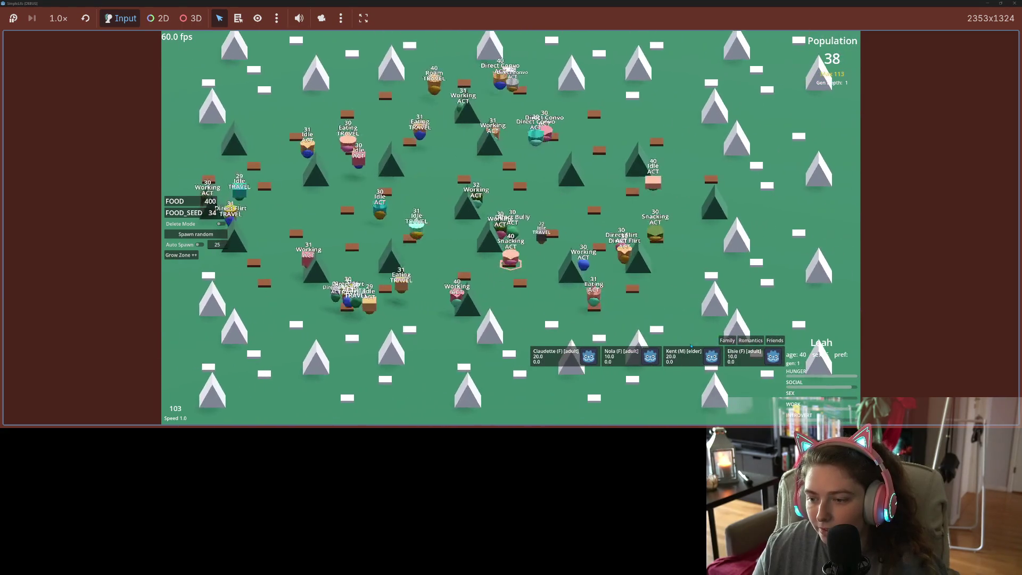
pyautogui.click(691, 346)
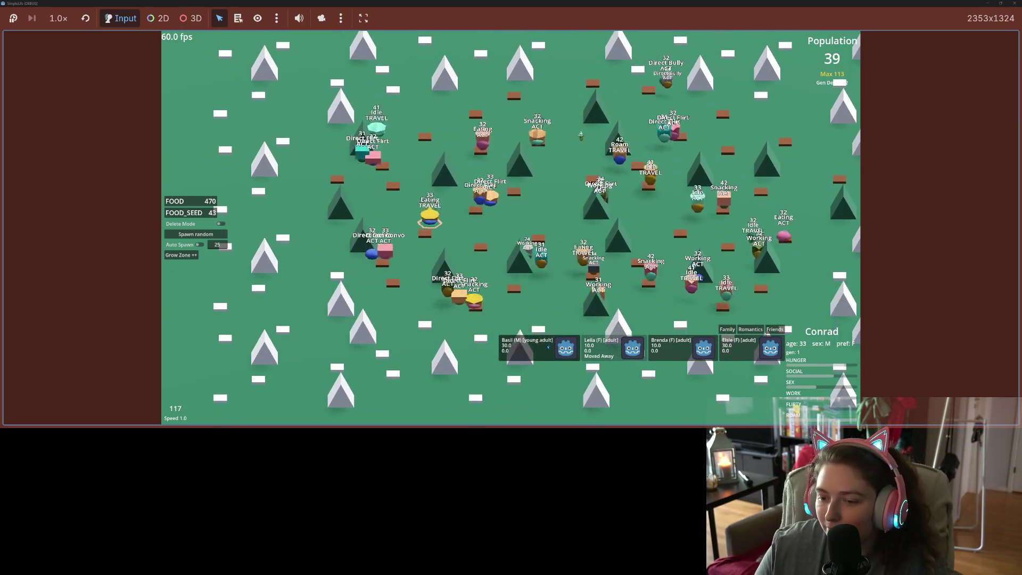
pyautogui.click(677, 355)
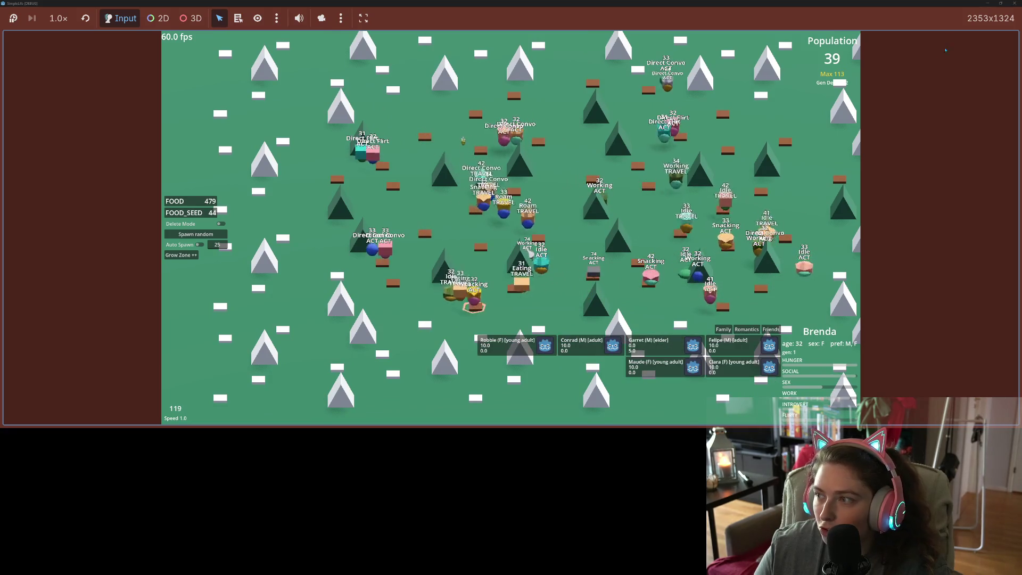
pyautogui.click(1014, 3)
pyautogui.click(530, 150)
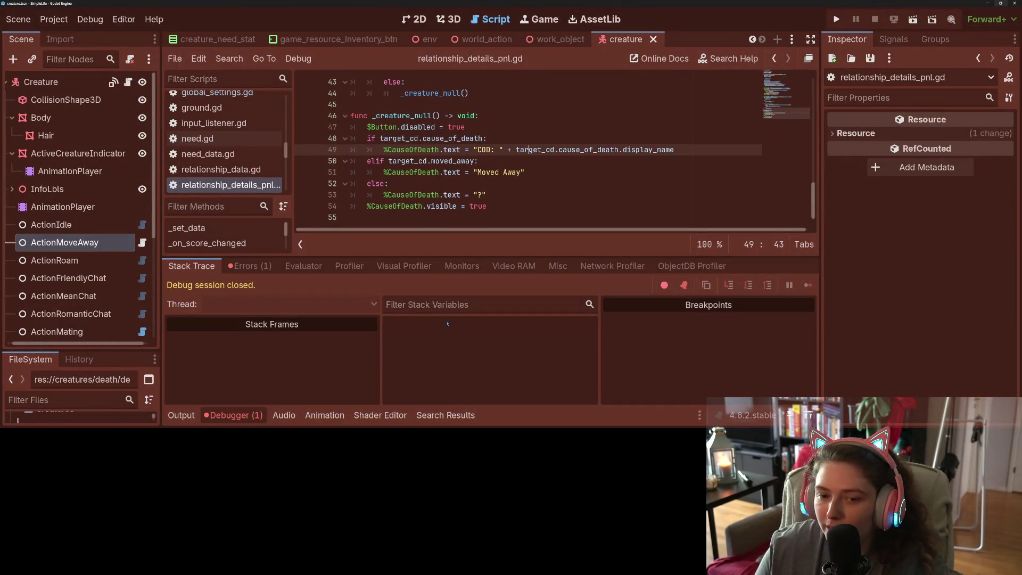
# Open action_move_away.gd with the debugger collapsed and inspect the caller parameter on line 6
pyautogui.click(232, 415)
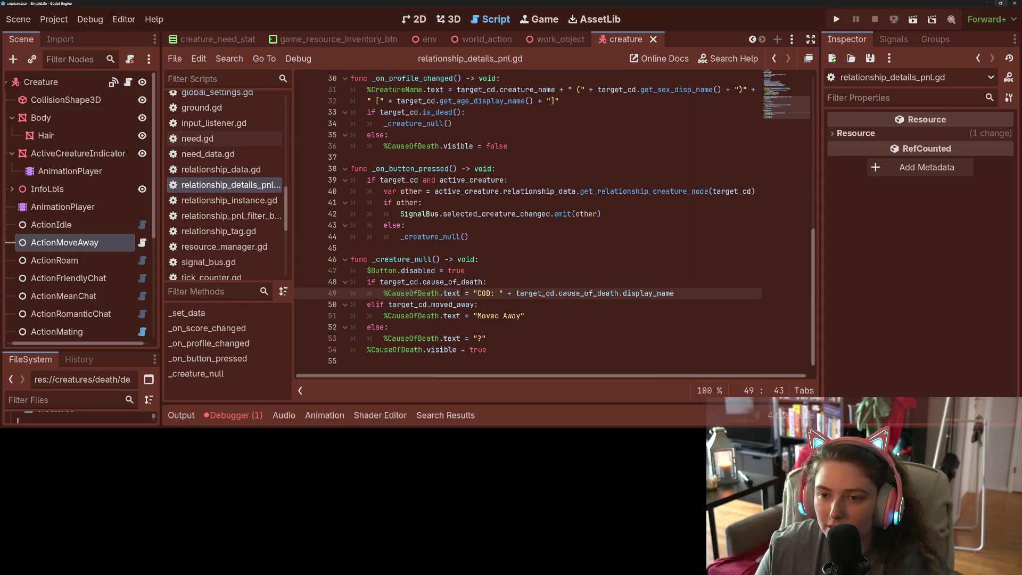
pyautogui.scroll(5, 201, 230)
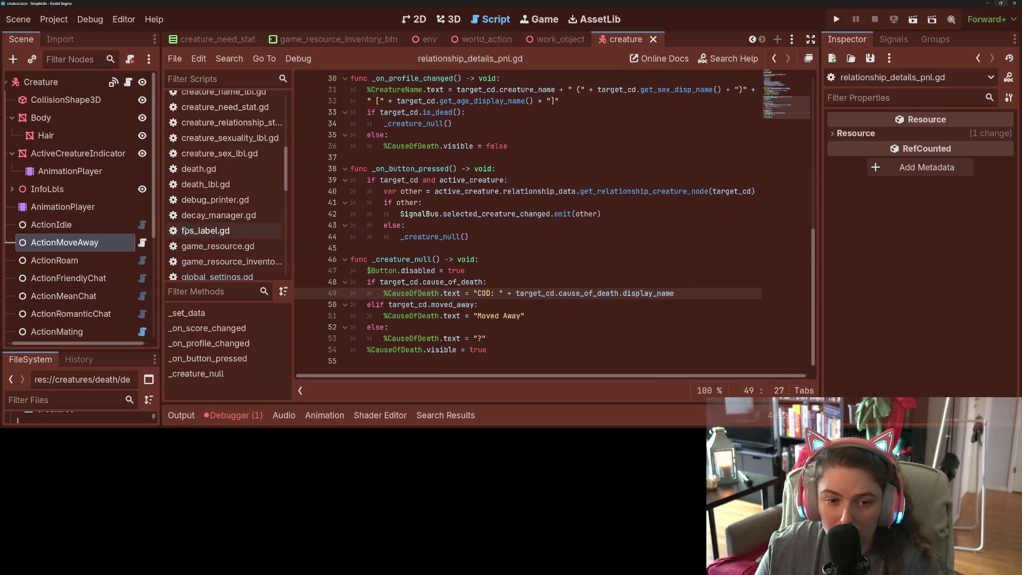
pyautogui.scroll(2, 201, 231)
pyautogui.click(224, 146)
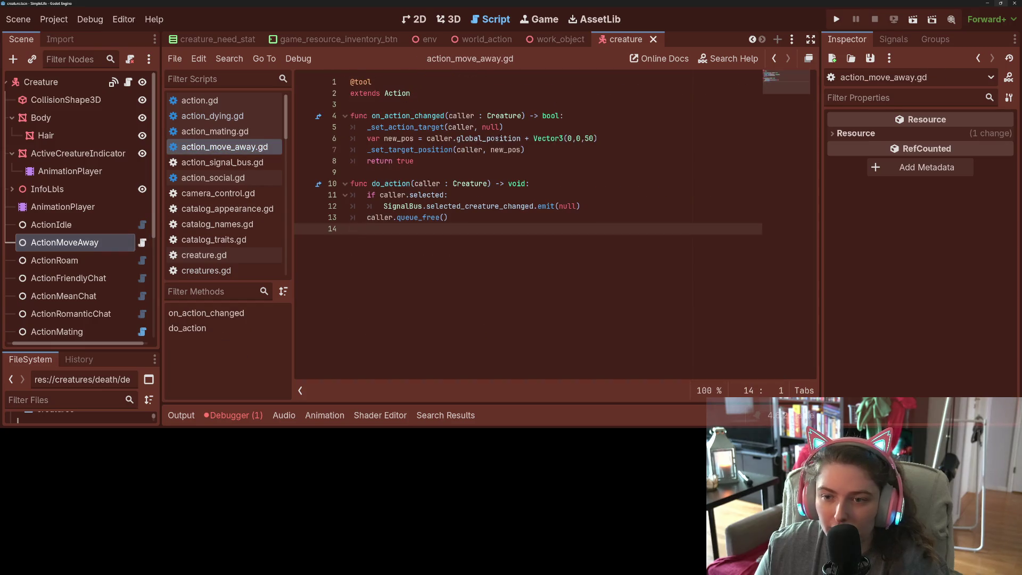
pyautogui.click(503, 139)
pyautogui.doubleClick(410, 150)
pyautogui.doubleClick(439, 139)
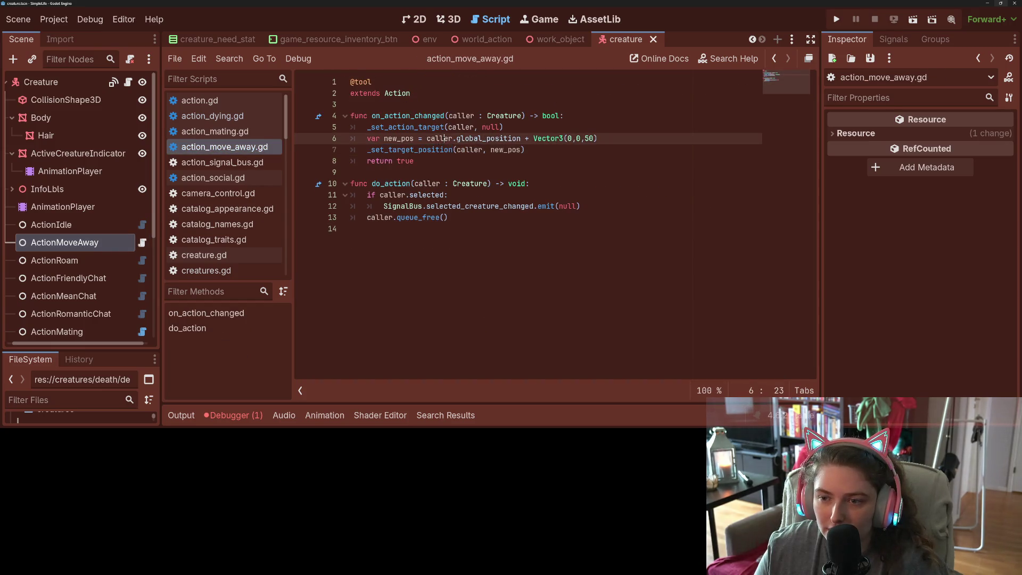
pyautogui.click(444, 138)
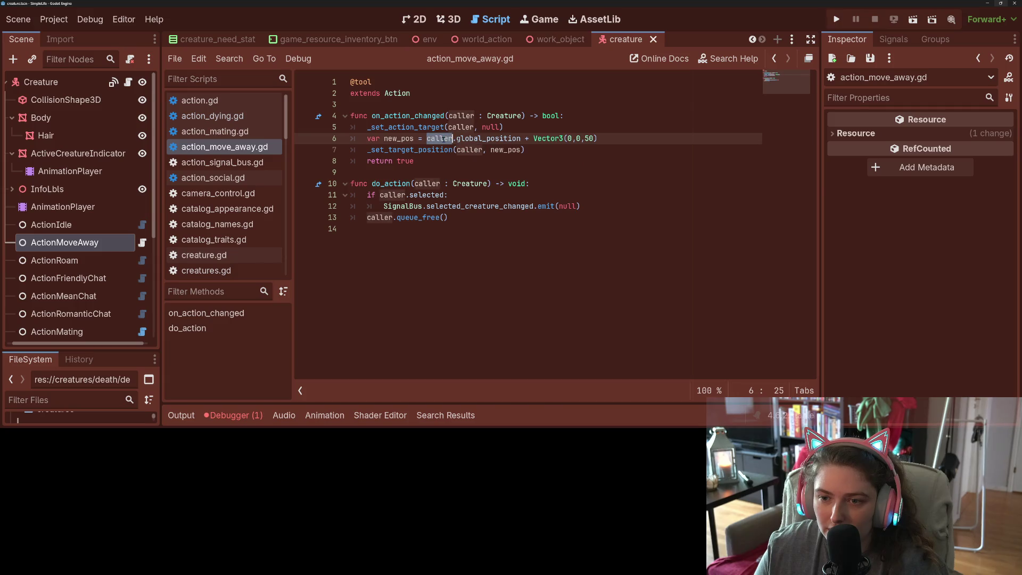
pyautogui.moveTo(444, 139)
pyautogui.click(510, 127)
# Add caller.creature_data.moved_away = true atop do_action, save, and search the project for moved_away
pyautogui.click(497, 197)
pyautogui.click(548, 183)
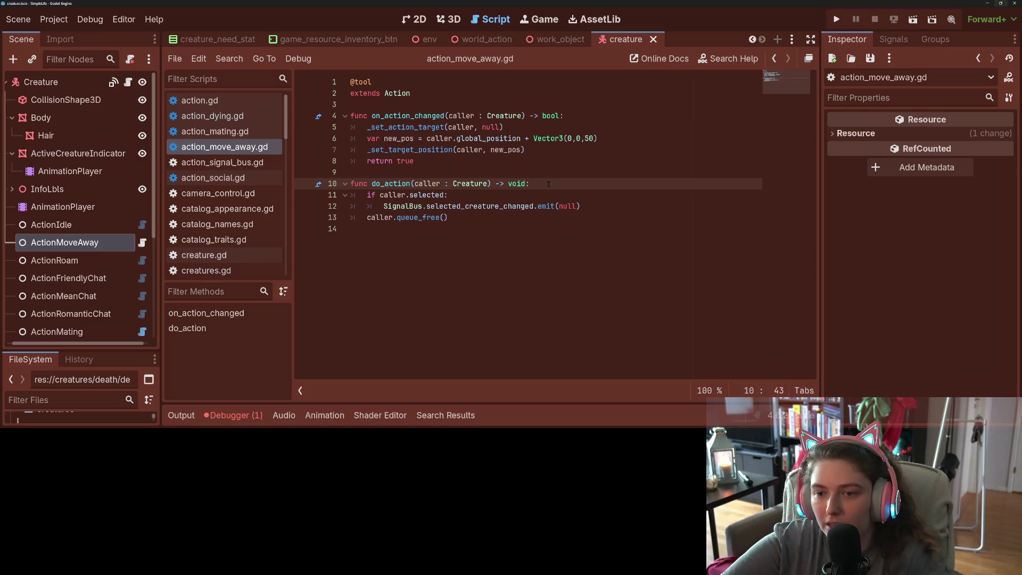
pyautogui.press('Return')
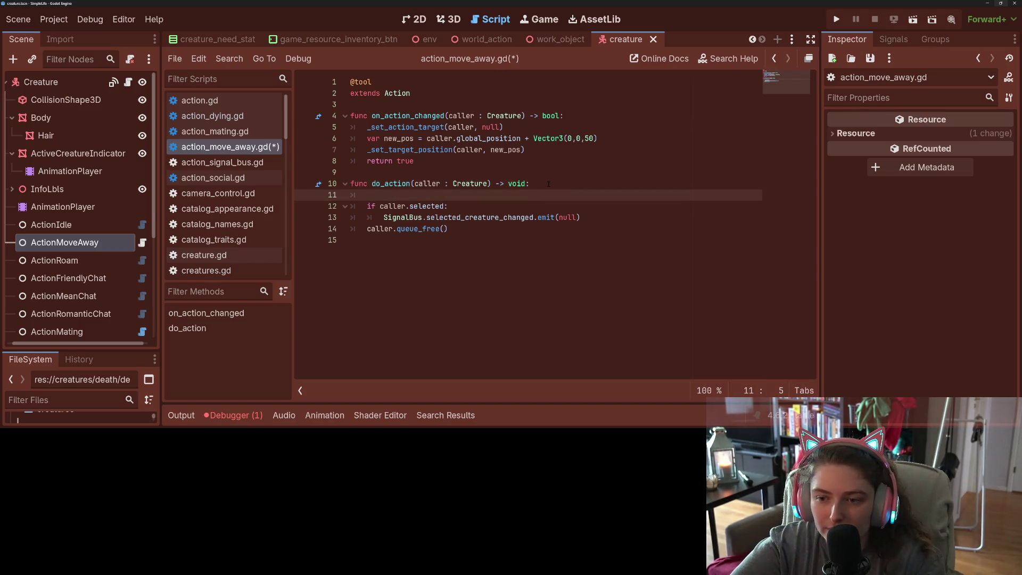
pyautogui.write('caller')
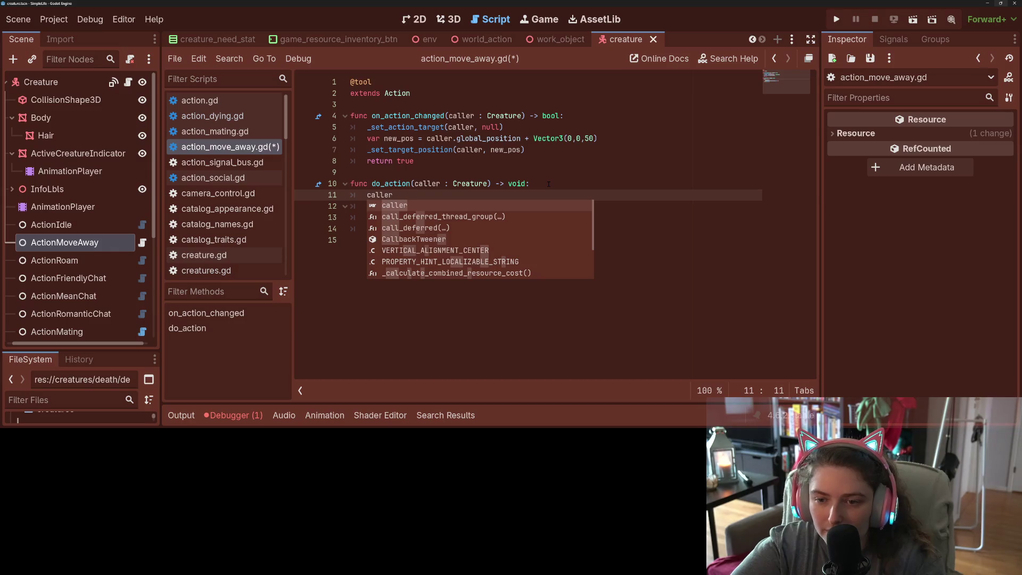
pyautogui.write('.creature_data')
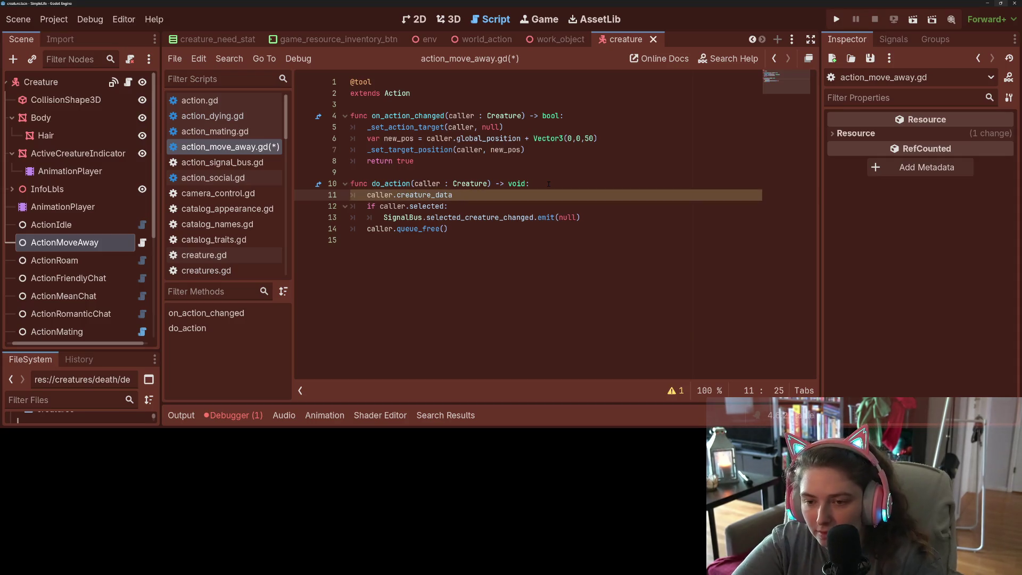
pyautogui.write('mo')
pyautogui.press('Return')
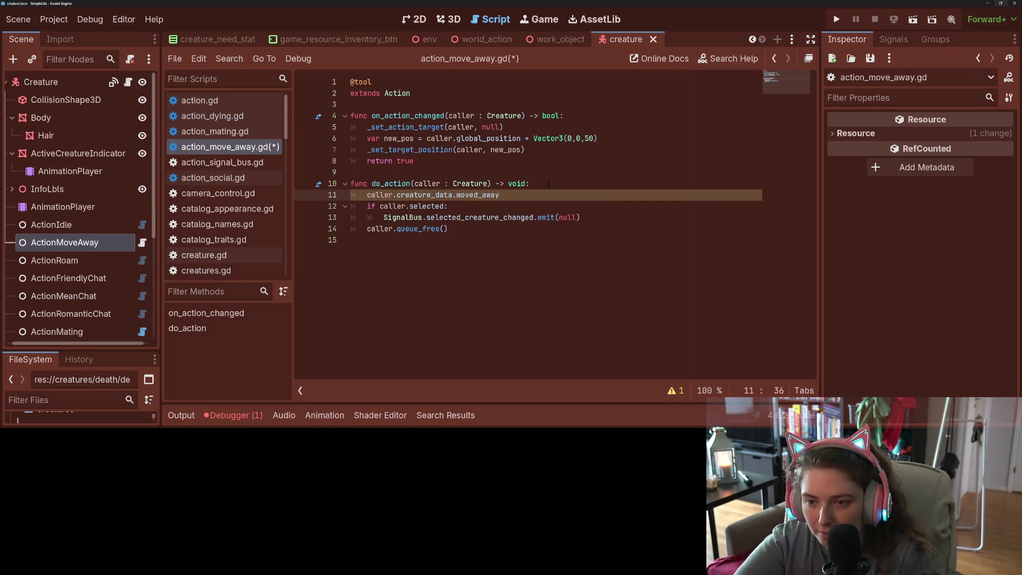
pyautogui.hotkey('ctrl', 's')
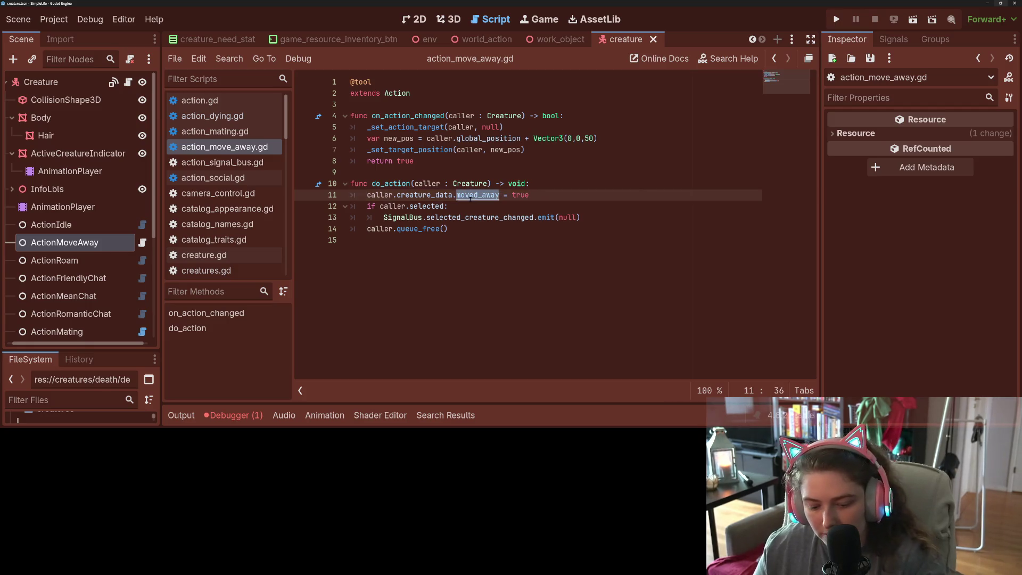
pyautogui.hotkey('ctrl', 'shift', 'f')
pyautogui.press('Return')
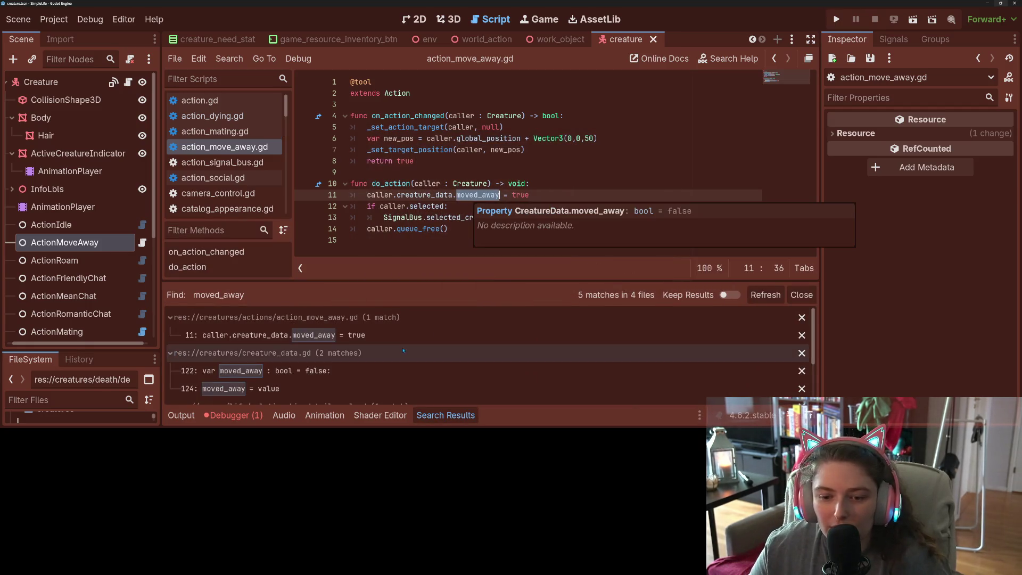
# Delete the redundant moved_away line 108 from creature.gd's move_away and save
pyautogui.scroll(-3, 378, 367)
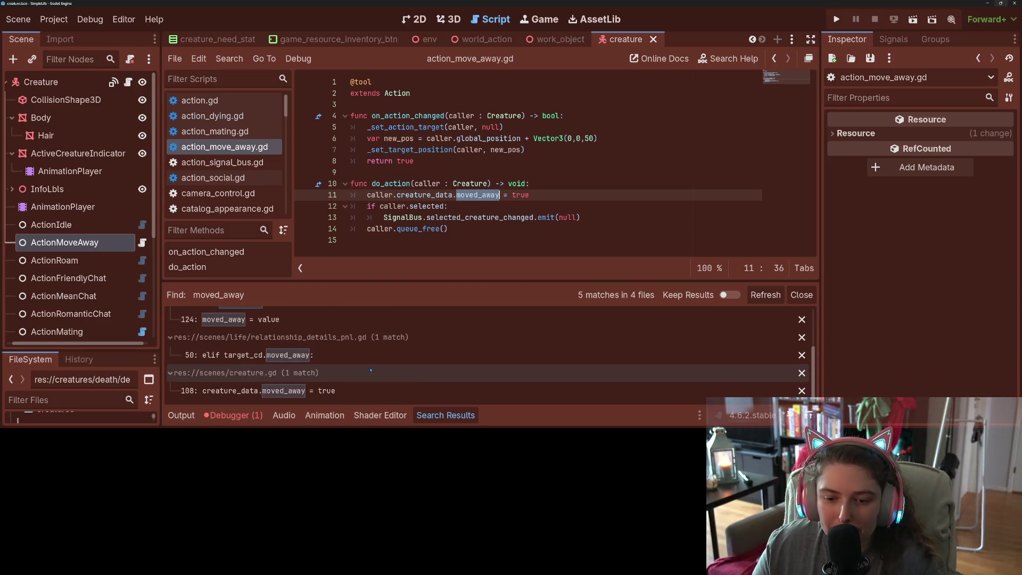
pyautogui.scroll(1, 346, 387)
pyautogui.scroll(-1, 345, 386)
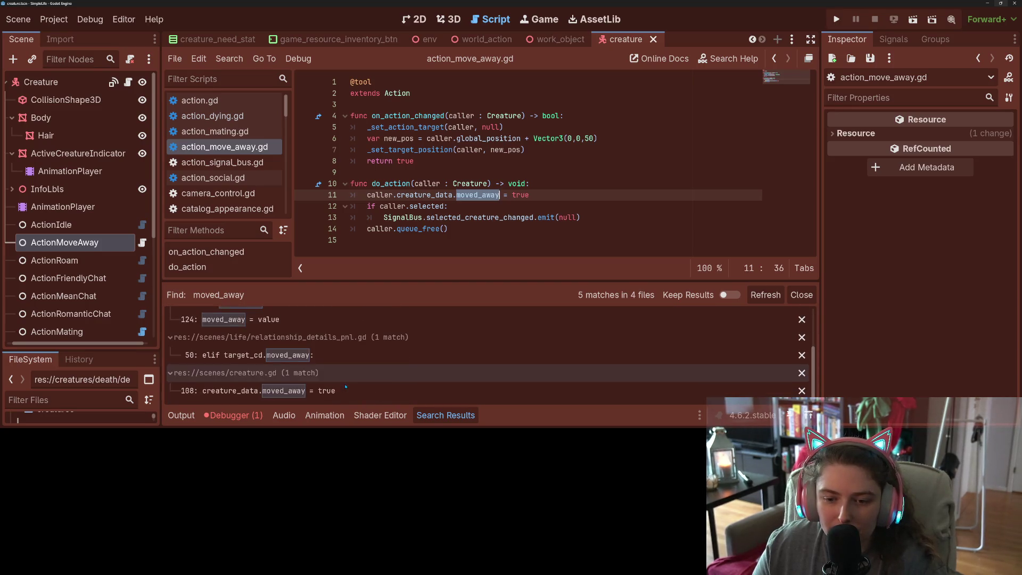
pyautogui.click(341, 391)
pyautogui.click(478, 161)
pyautogui.moveTo(516, 138); pyautogui.dragTo(315, 139)
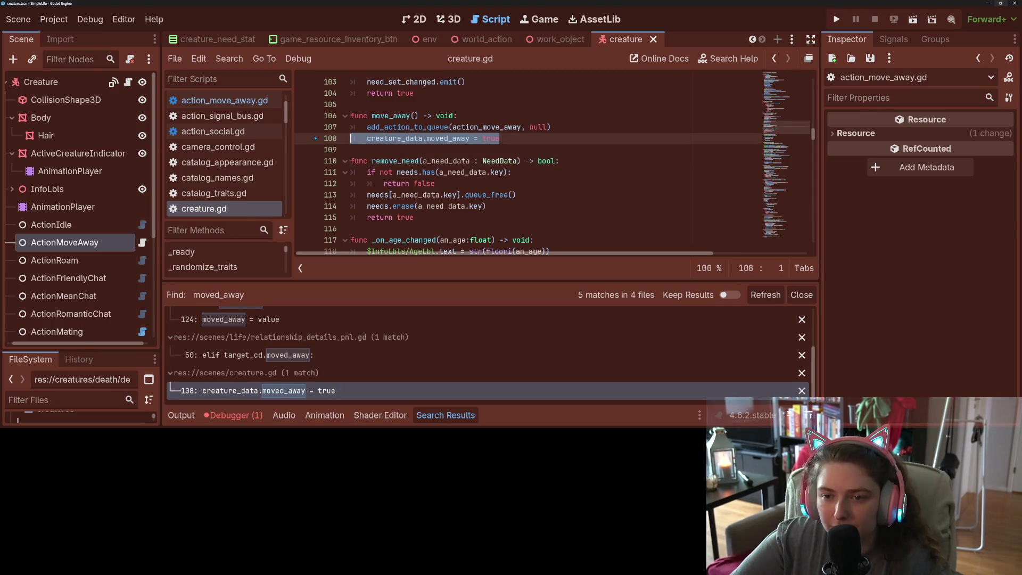
pyautogui.press('BackSpace')
pyautogui.press('BackSpace')
pyautogui.hotkey('ctrl', 's')
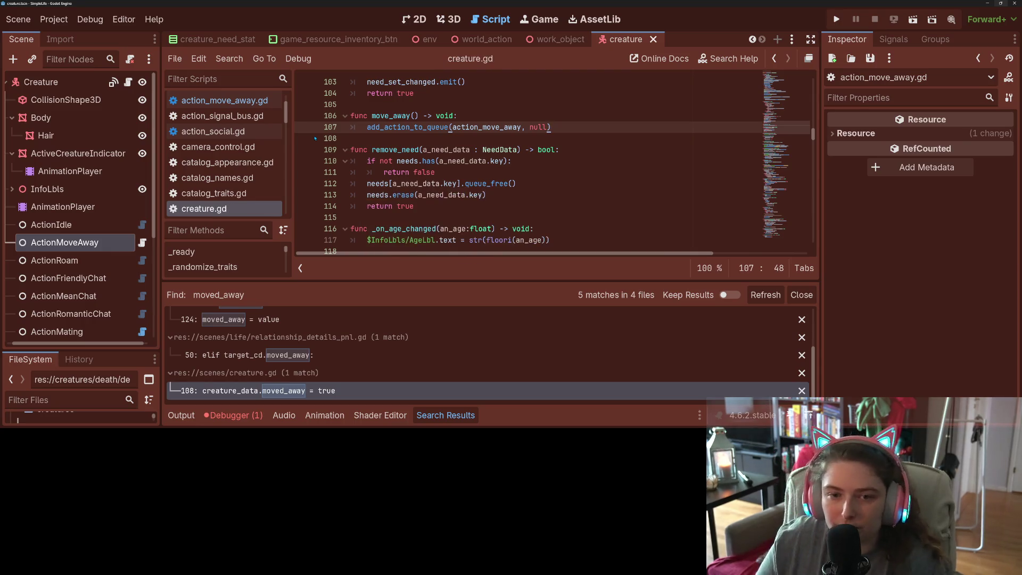
# Make line 33 of relationship_details_pnl.gd also check target_cd.moved_away, save, and run the project
pyautogui.click(323, 368)
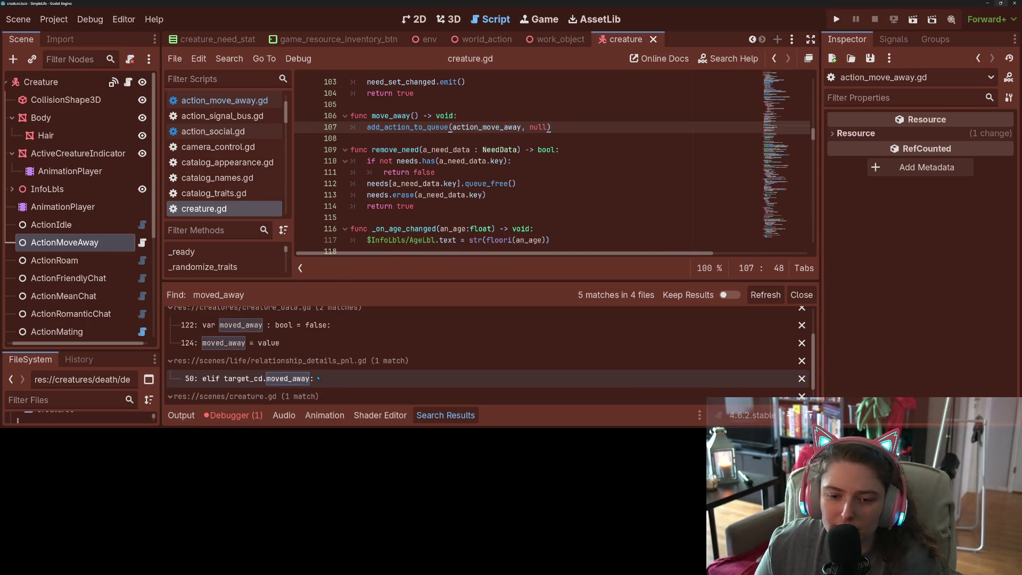
pyautogui.click(461, 416)
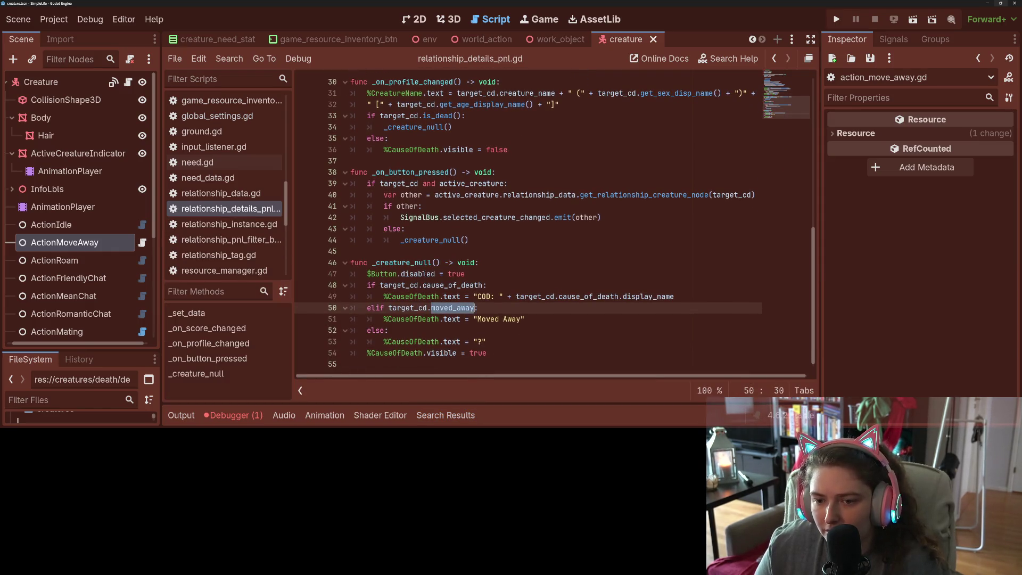
pyautogui.doubleClick(394, 262)
pyautogui.scroll(2, 404, 266)
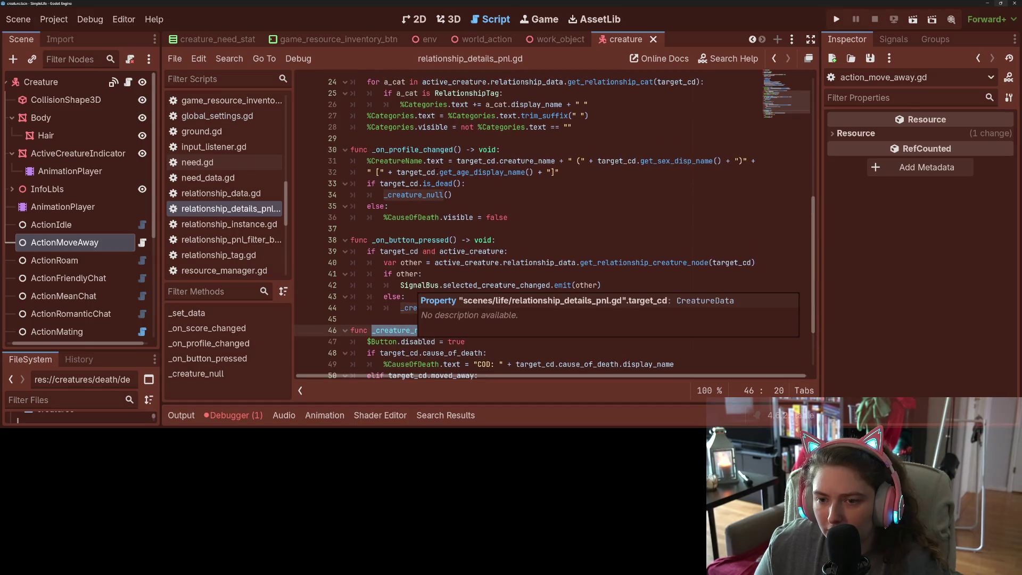
pyautogui.click(435, 183)
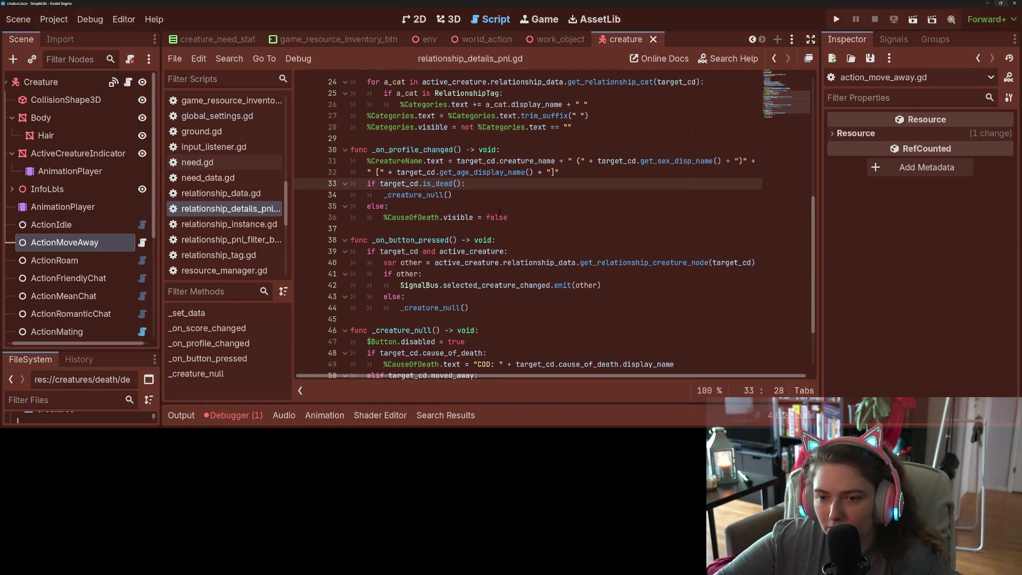
pyautogui.write('get_cd.moved_away')
pyautogui.hotkey('ctrl', 's')
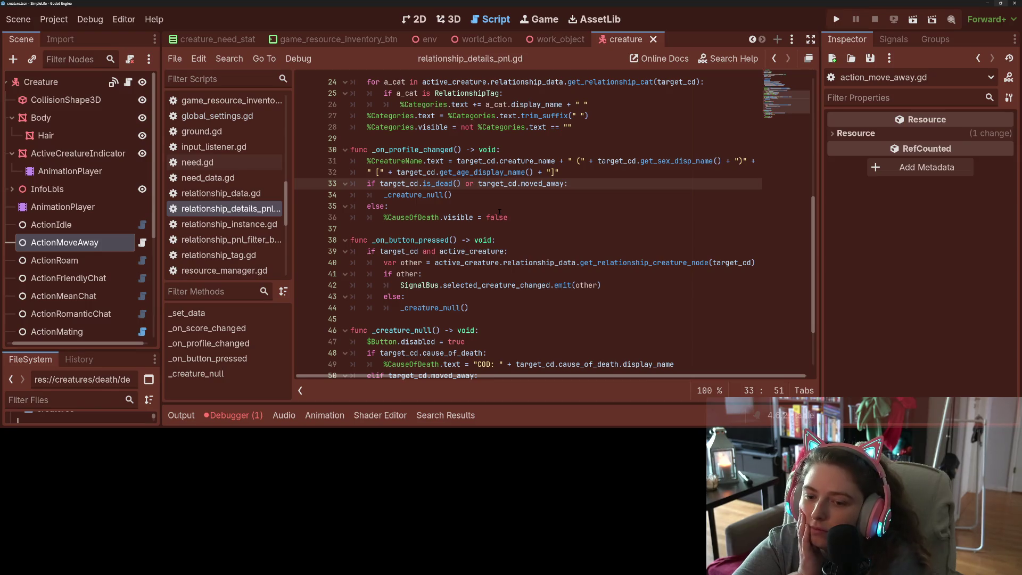
pyautogui.click(836, 20)
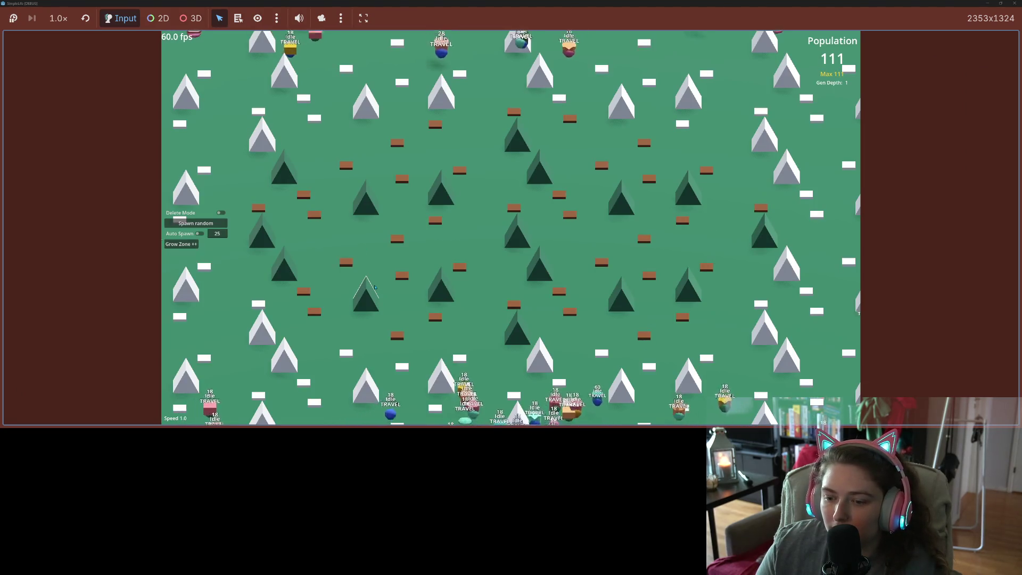
# Run at 4x while panning the map, return to normal speed, and select a creature
pyautogui.press('4')
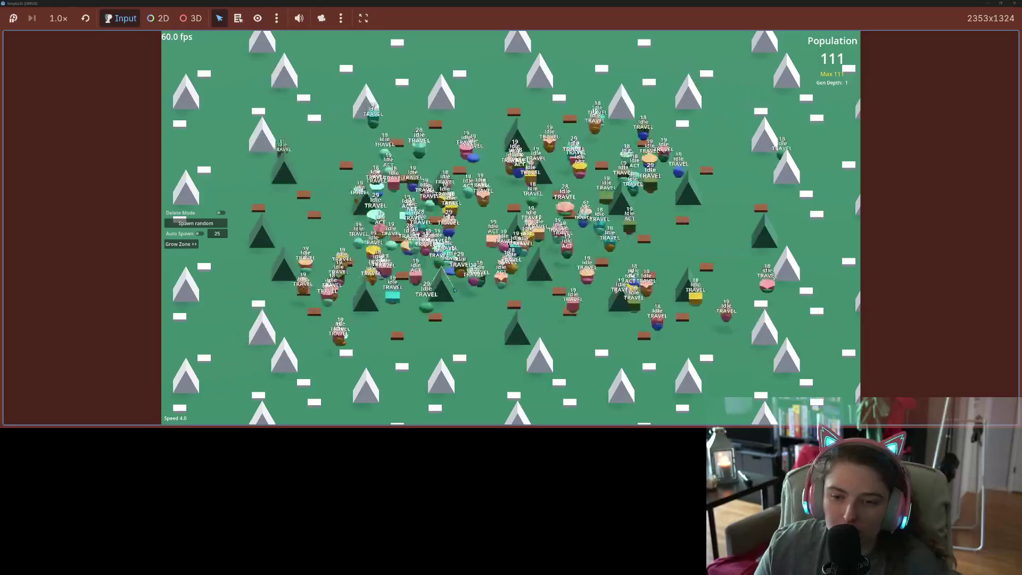
pyautogui.press('s')
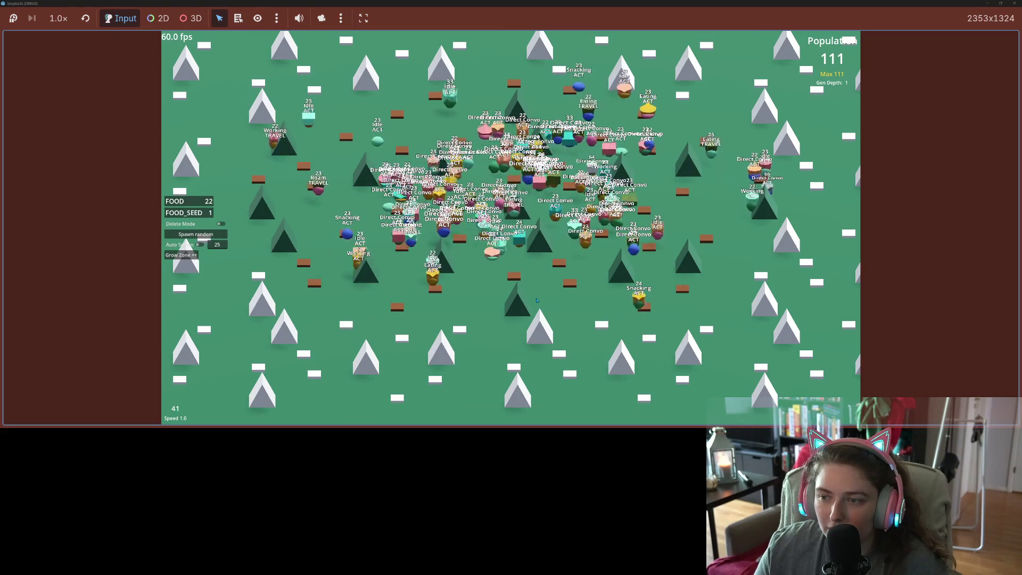
pyautogui.press('1')
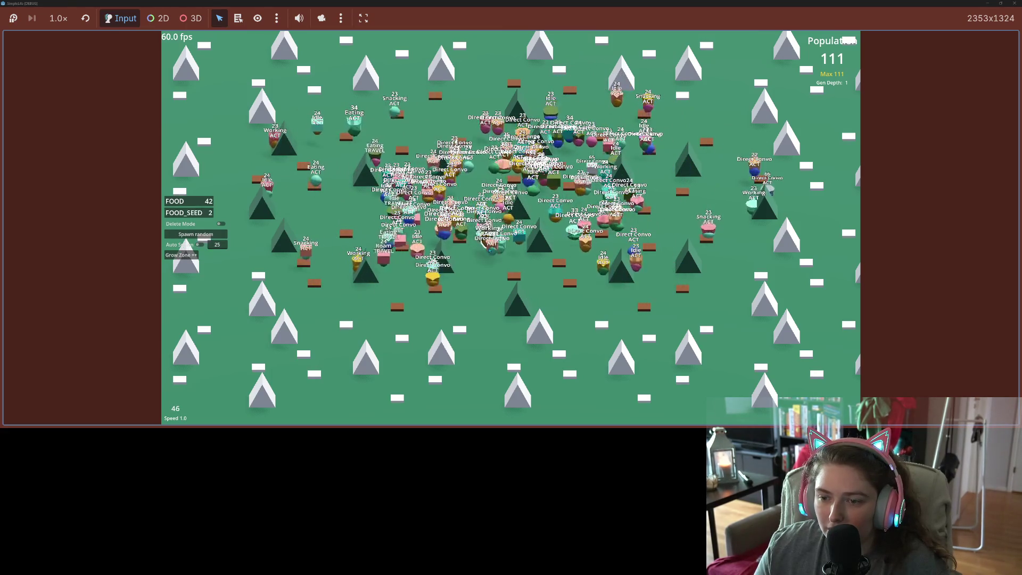
pyautogui.click(492, 247)
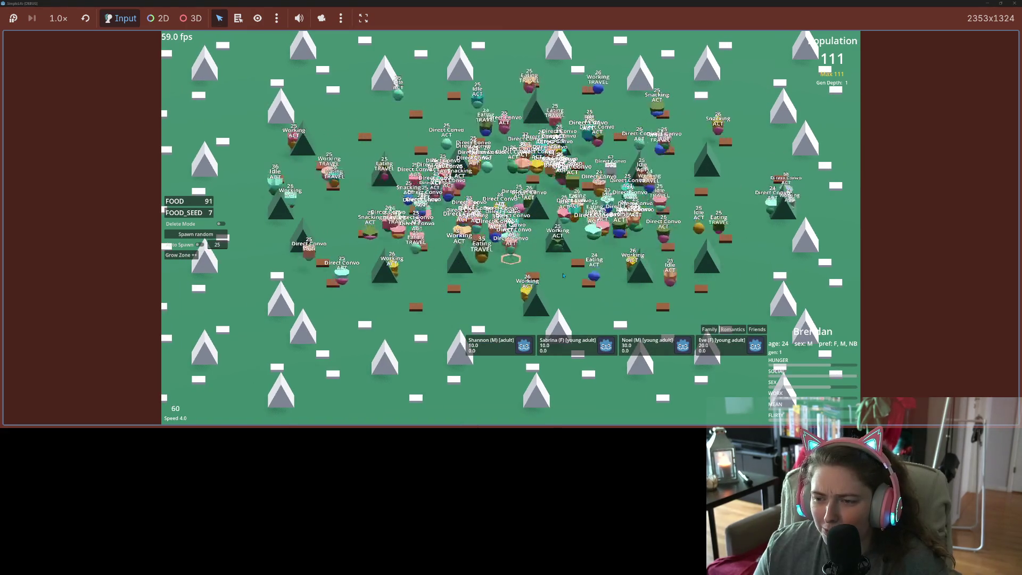
# Vary the speed between 0.1x and 8x as creatures move away, then select another creature
pyautogui.press('8')
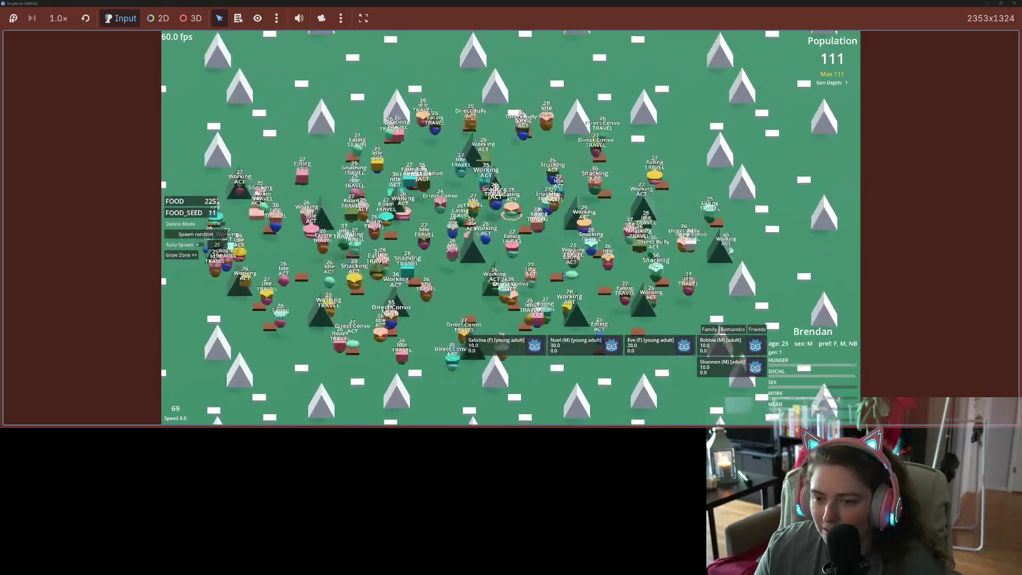
pyautogui.press('4')
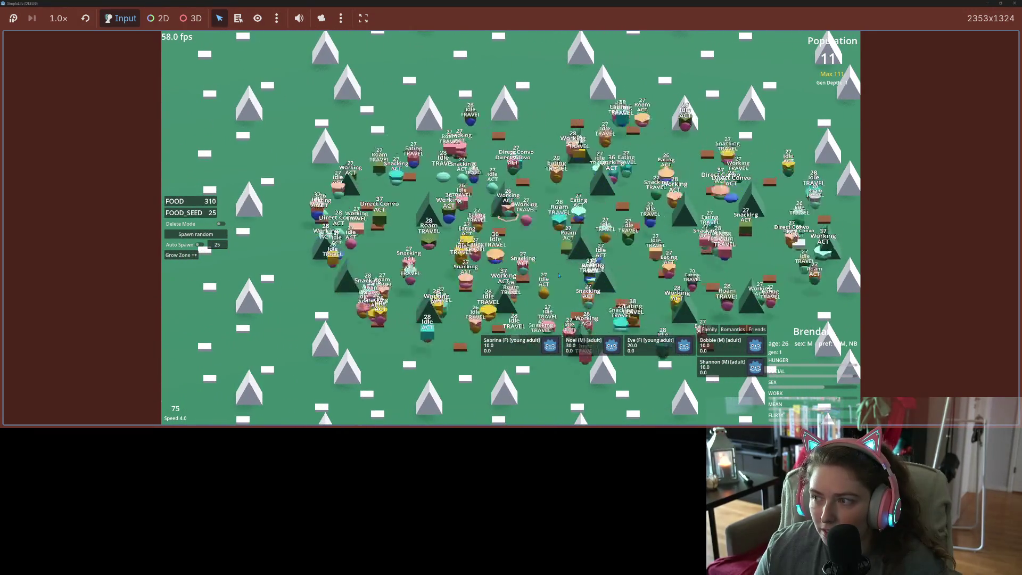
pyautogui.press('1')
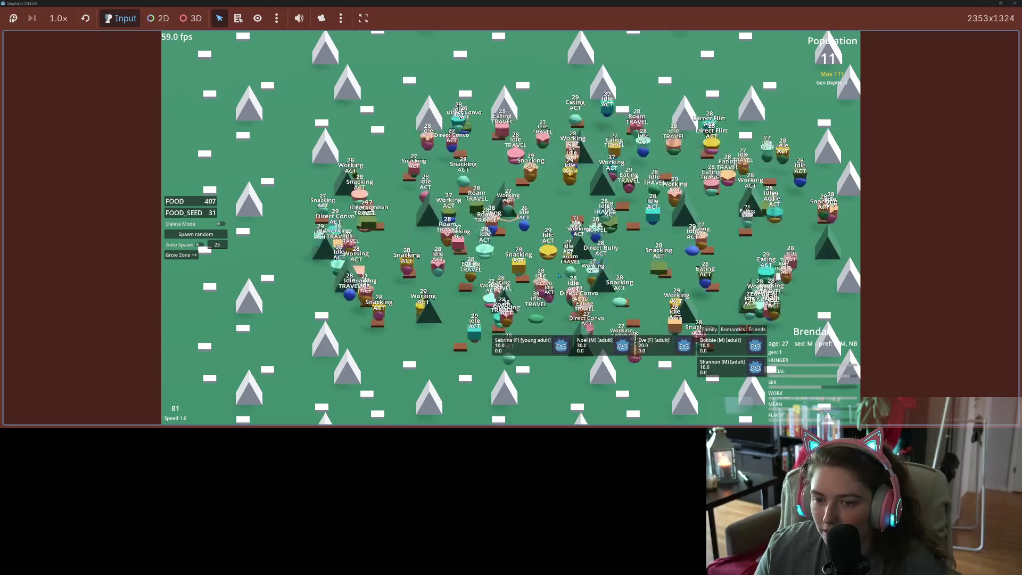
pyautogui.press('4')
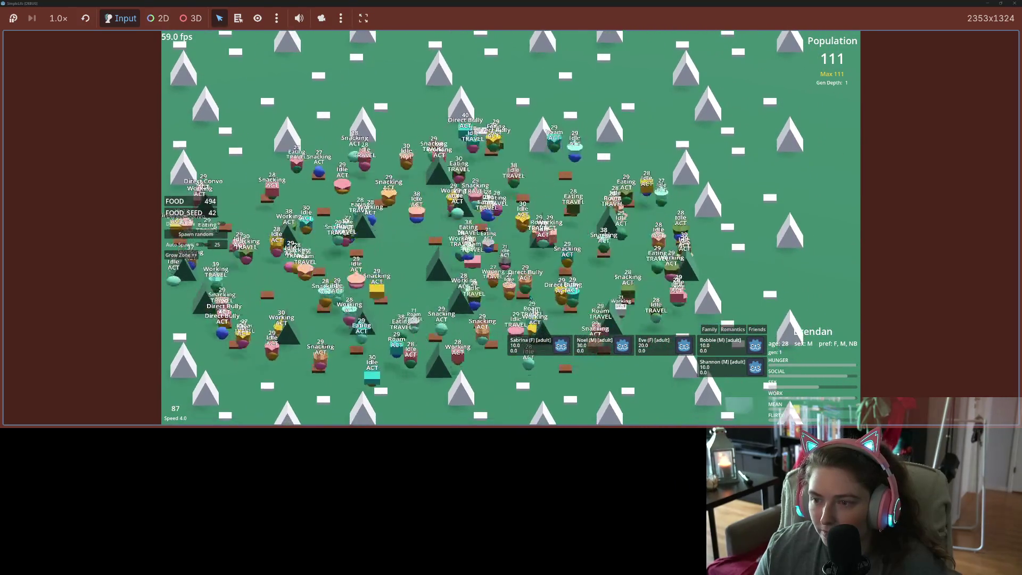
pyautogui.press('2')
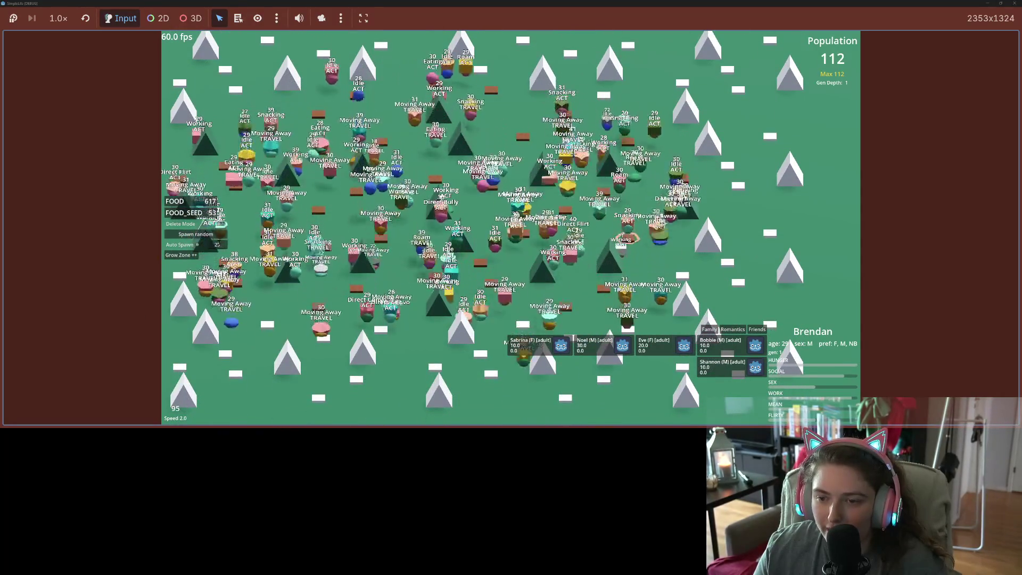
pyautogui.press('0')
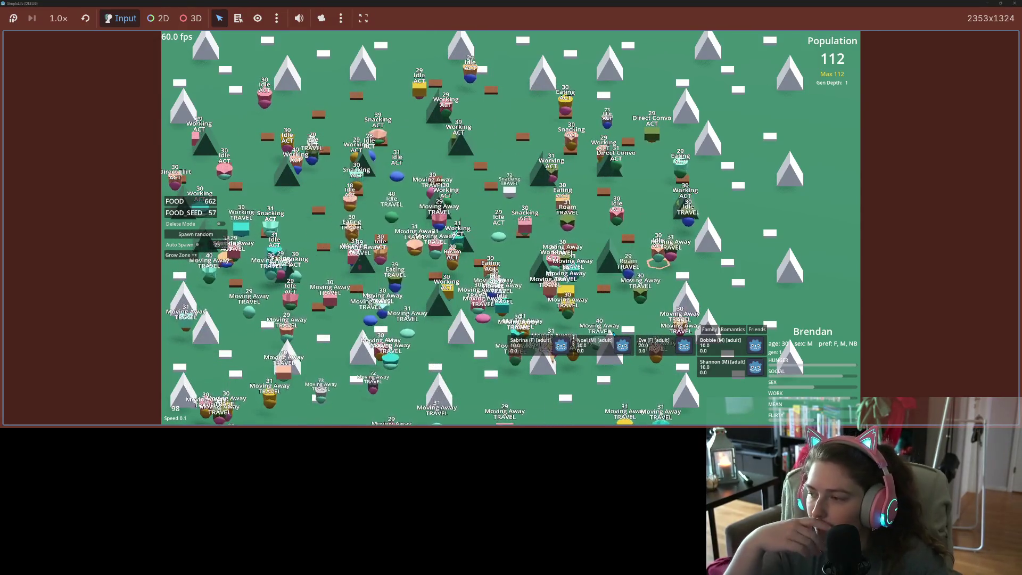
pyautogui.press('2')
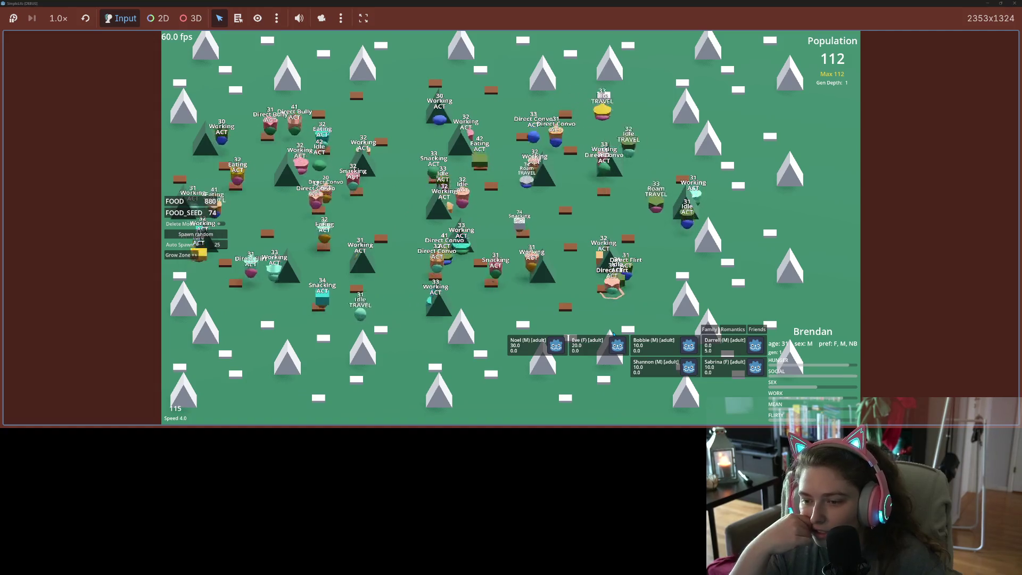
pyautogui.press('2')
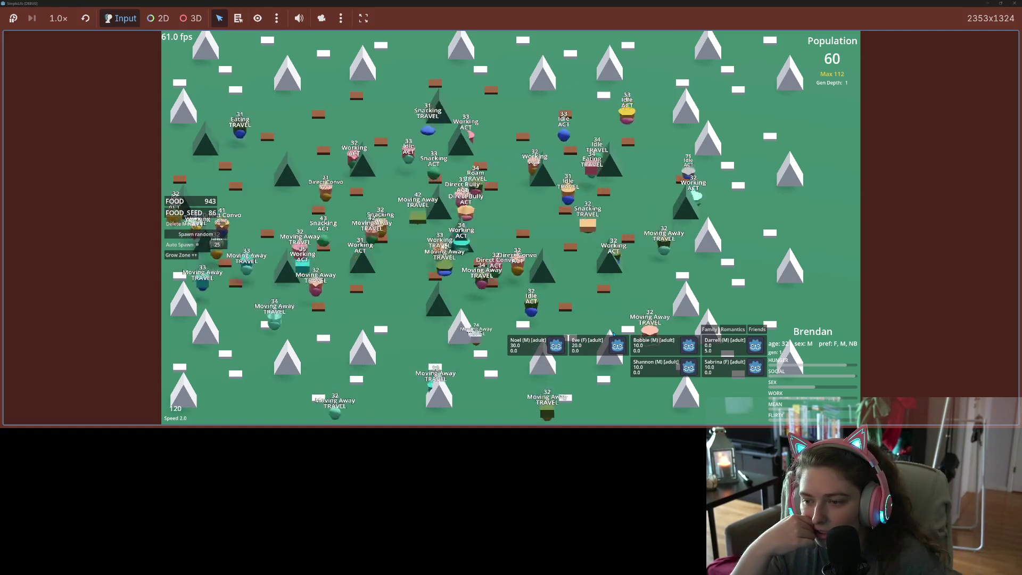
pyautogui.press('0')
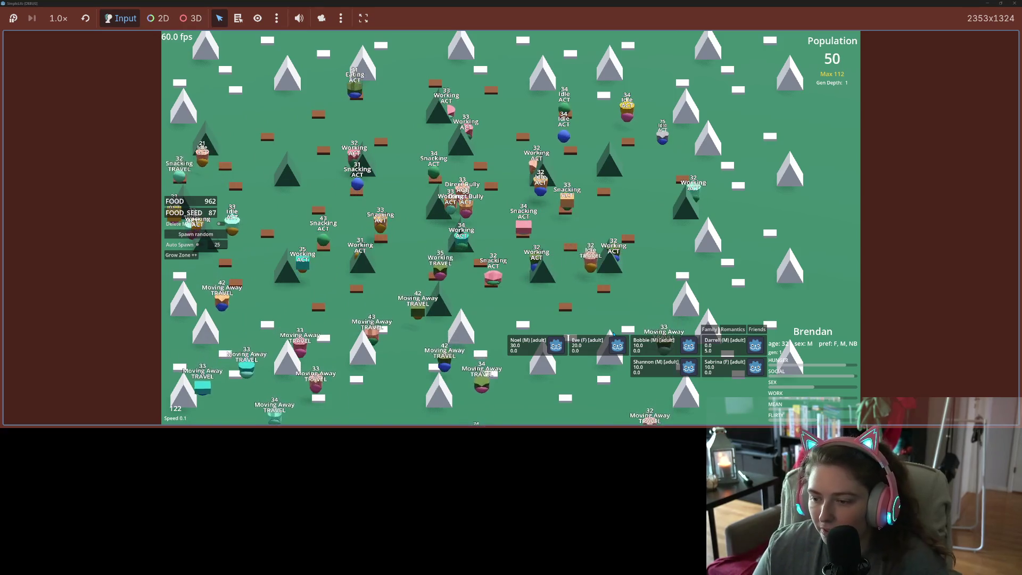
pyautogui.click(656, 367)
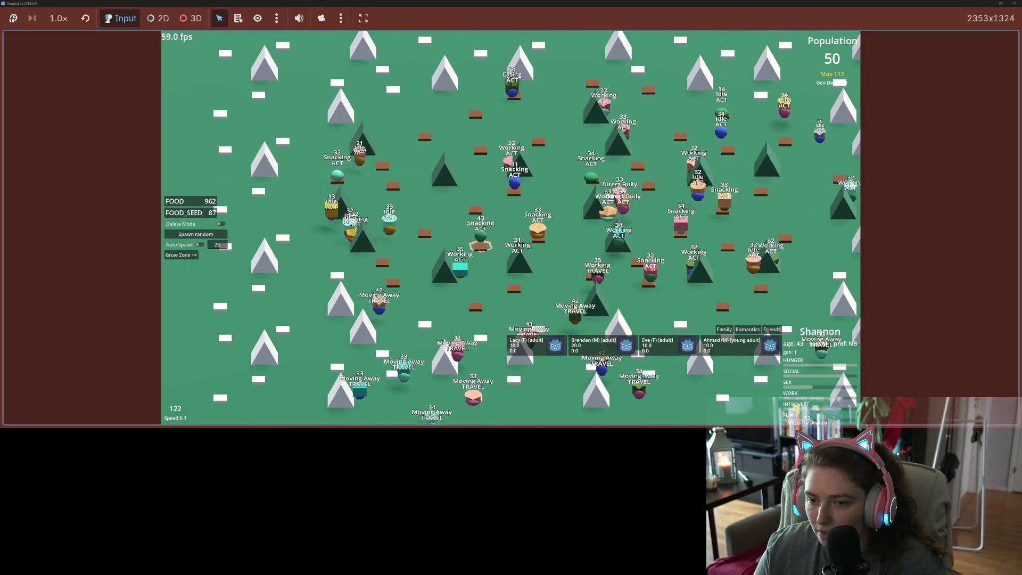
# Resume the simulation, briefly running at 4x and 2x before returning to 1x
pyautogui.press('1')
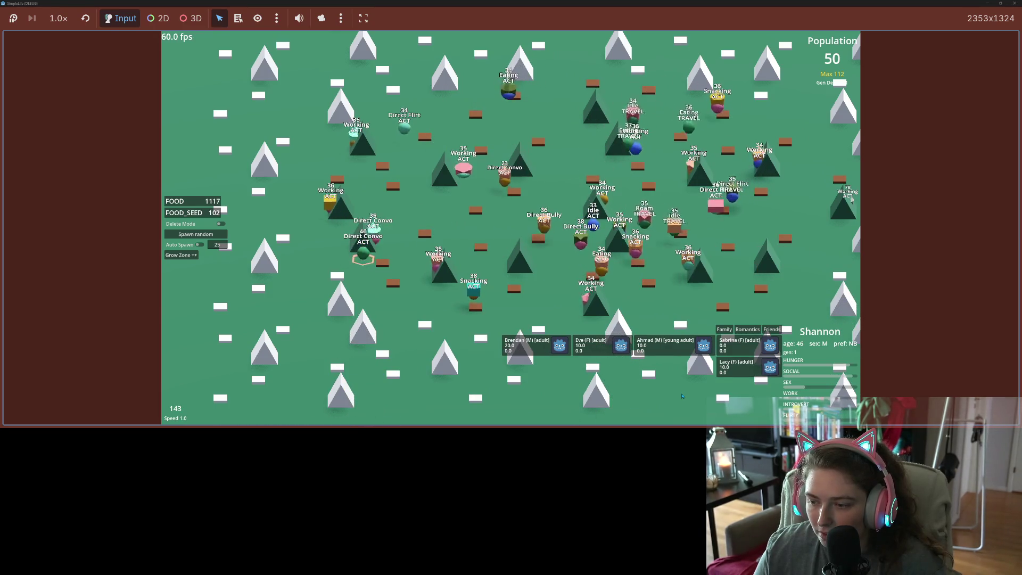
pyautogui.press('4')
pyautogui.press('2')
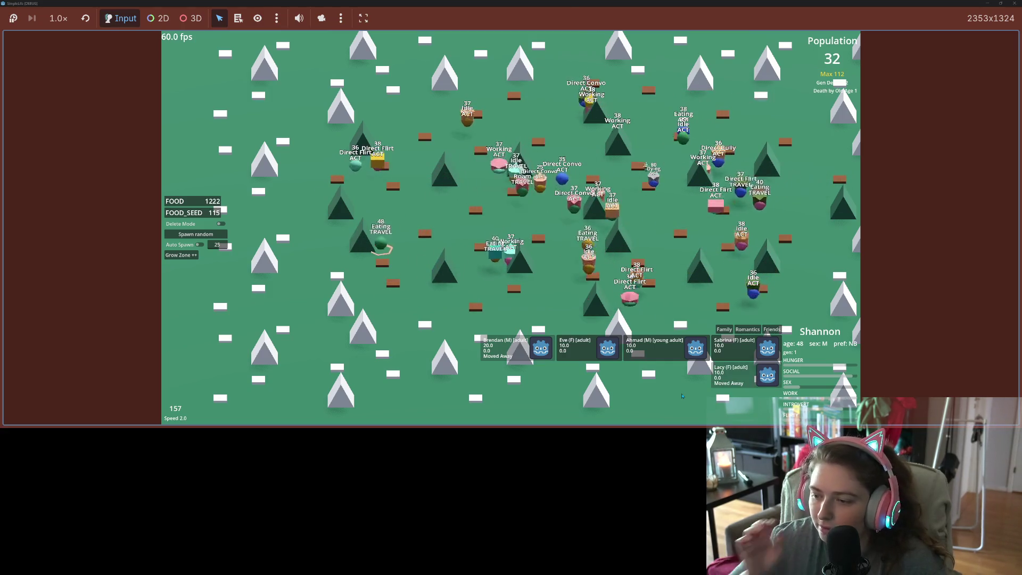
pyautogui.press('2')
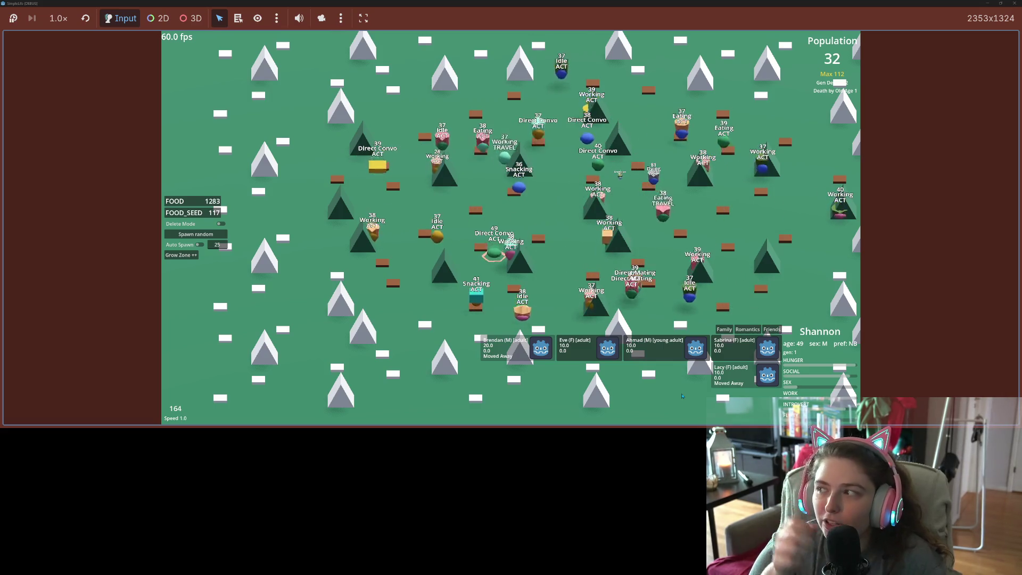
pyautogui.press('1')
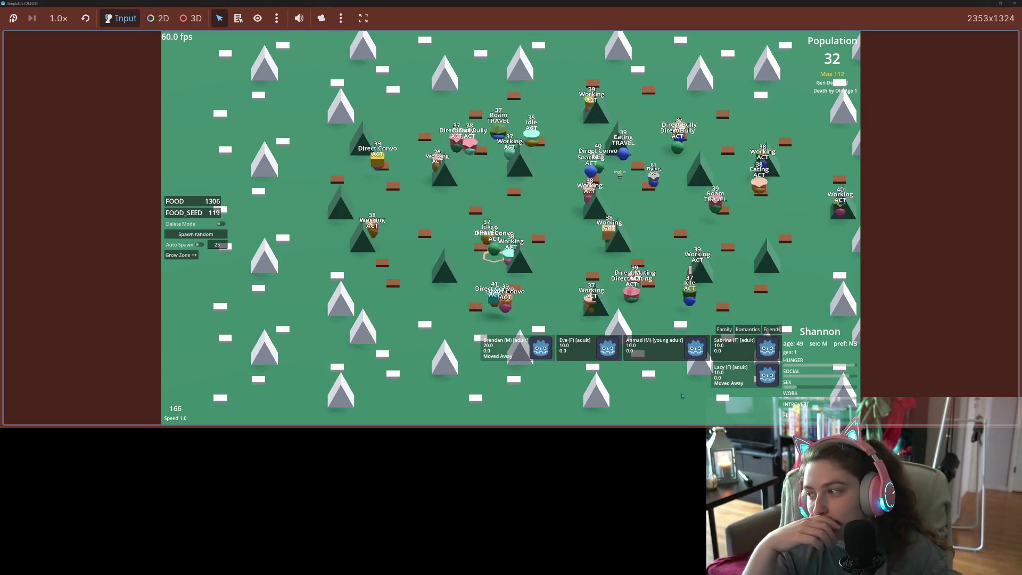
# Pan the camera right, left, up and down across the map
pyautogui.press('Right')
pyautogui.press('2')
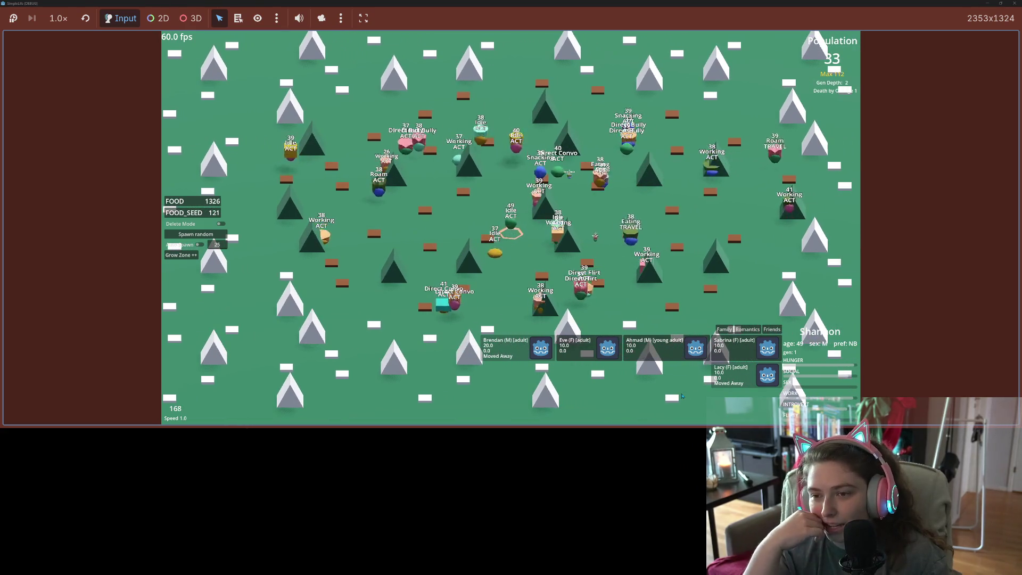
pyautogui.press('Left')
pyautogui.press('1')
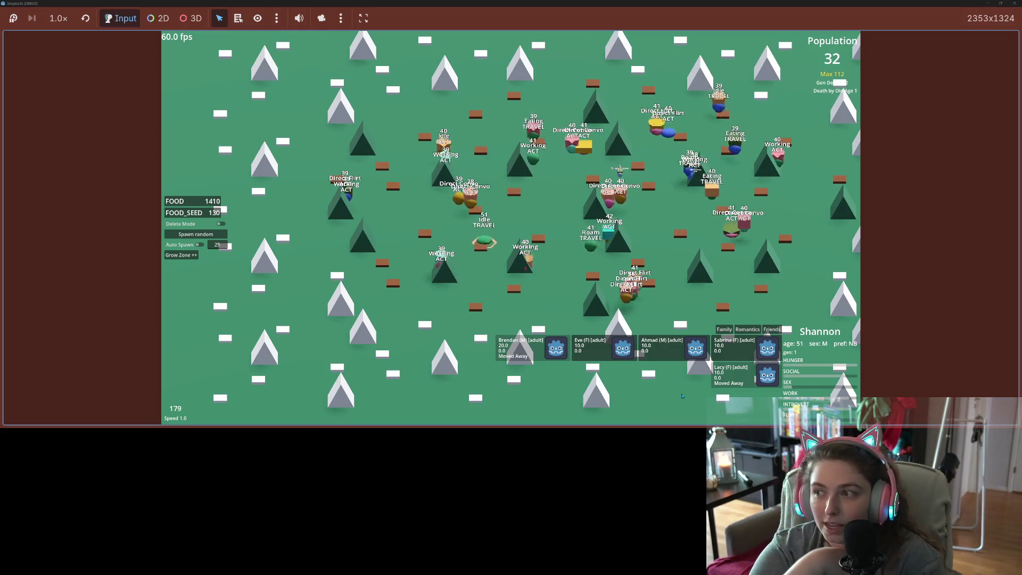
pyautogui.press('Up')
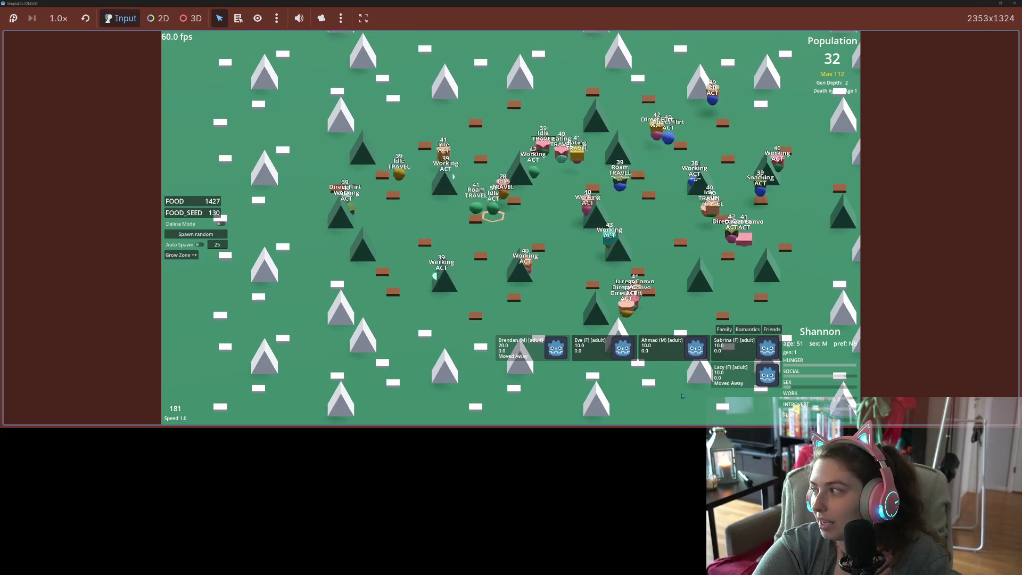
pyautogui.press('Down')
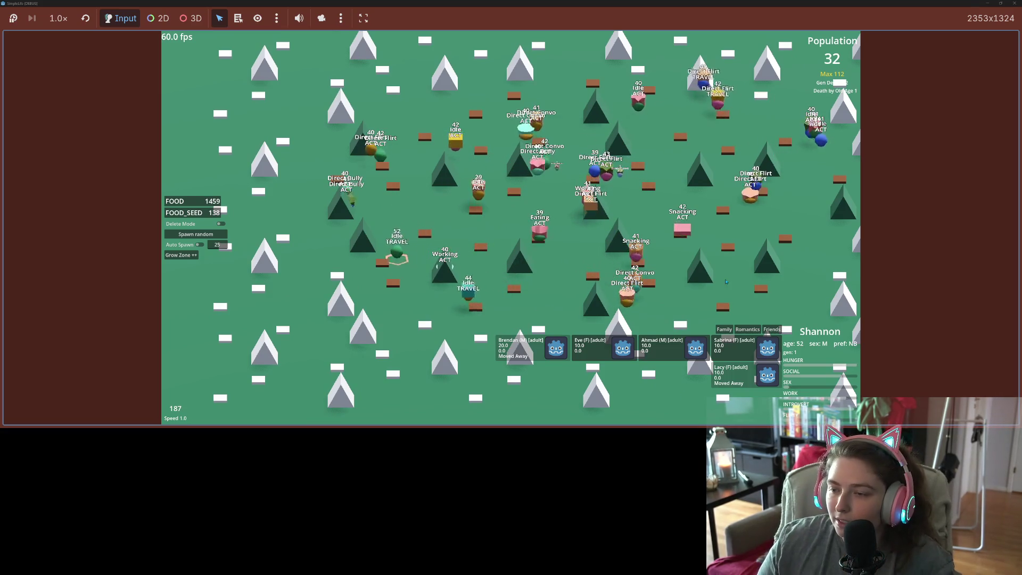
# Stop the game and review the _creature_null() calls on lines 34 and 44 of relationship_details_pnl.gd
pyautogui.click(1013, 3)
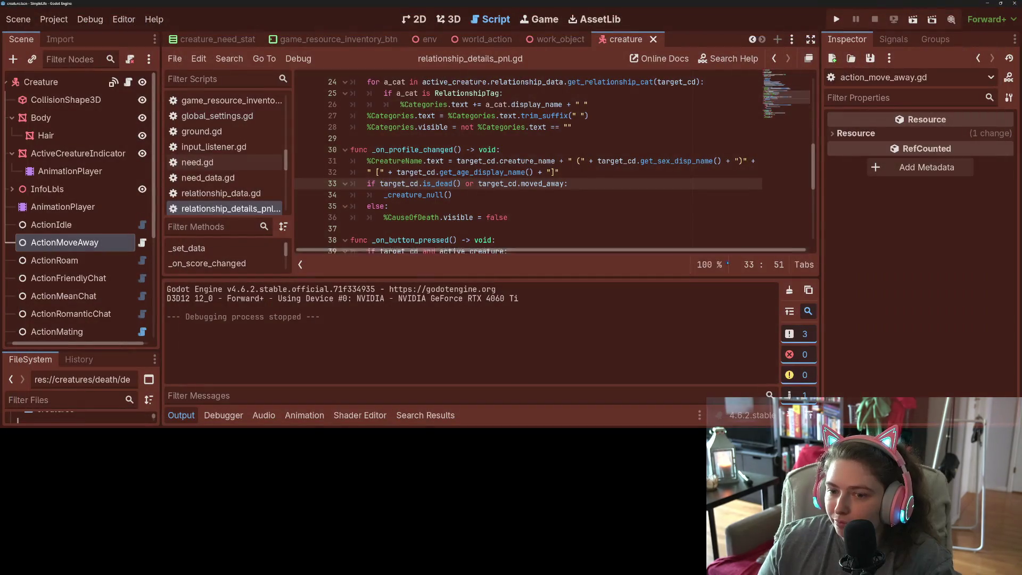
pyautogui.click(197, 420)
pyautogui.click(482, 310)
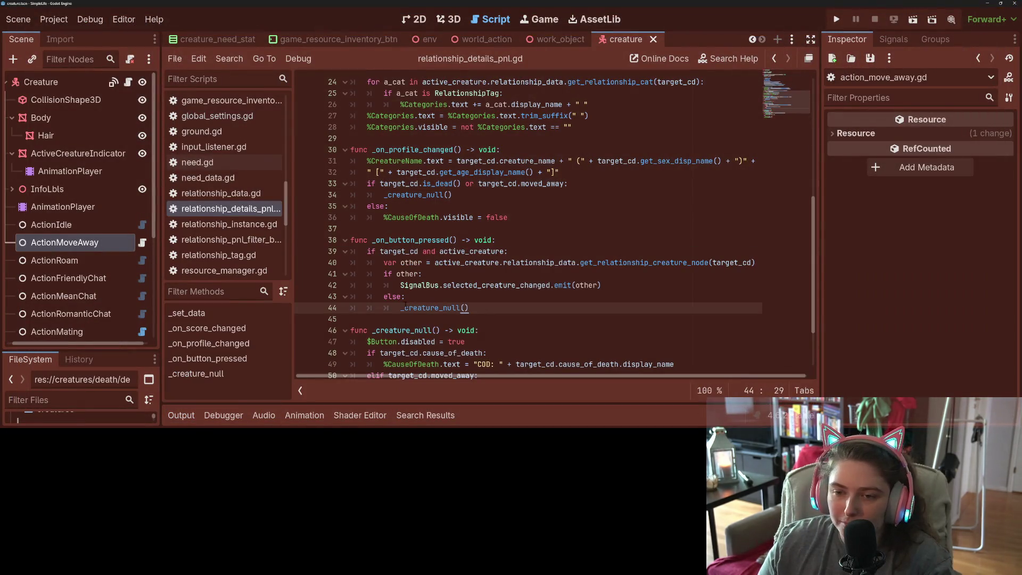
pyautogui.scroll(3, 405, 304)
pyautogui.click(445, 297)
pyautogui.scroll(-2, 415, 315)
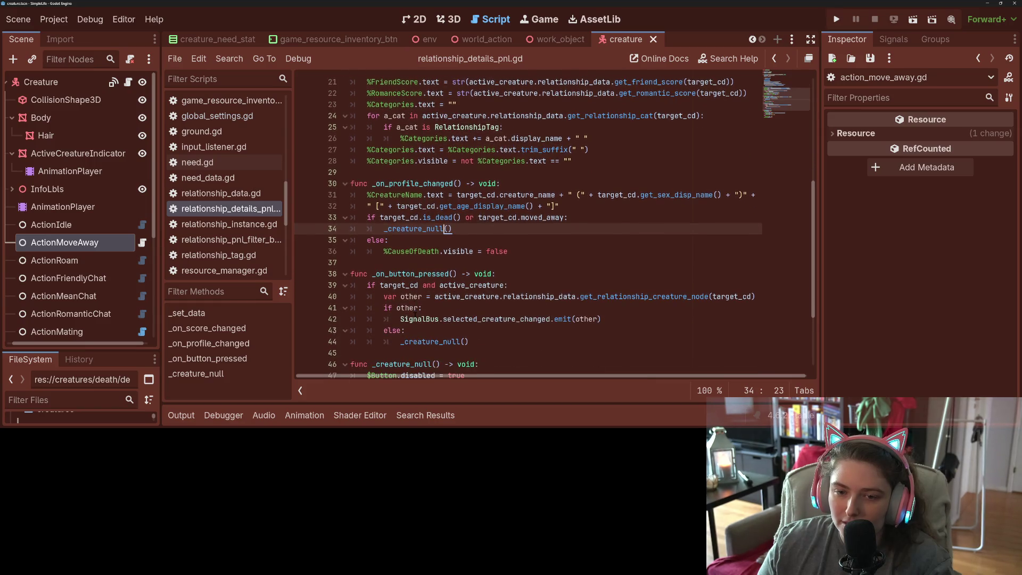
pyautogui.scroll(3, 390, 321)
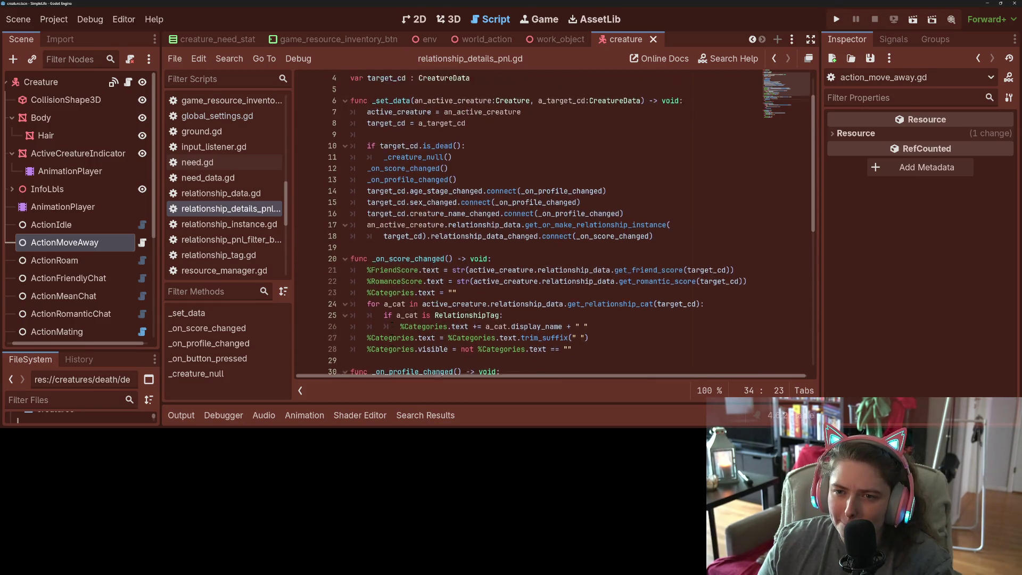
pyautogui.scroll(-3, 391, 322)
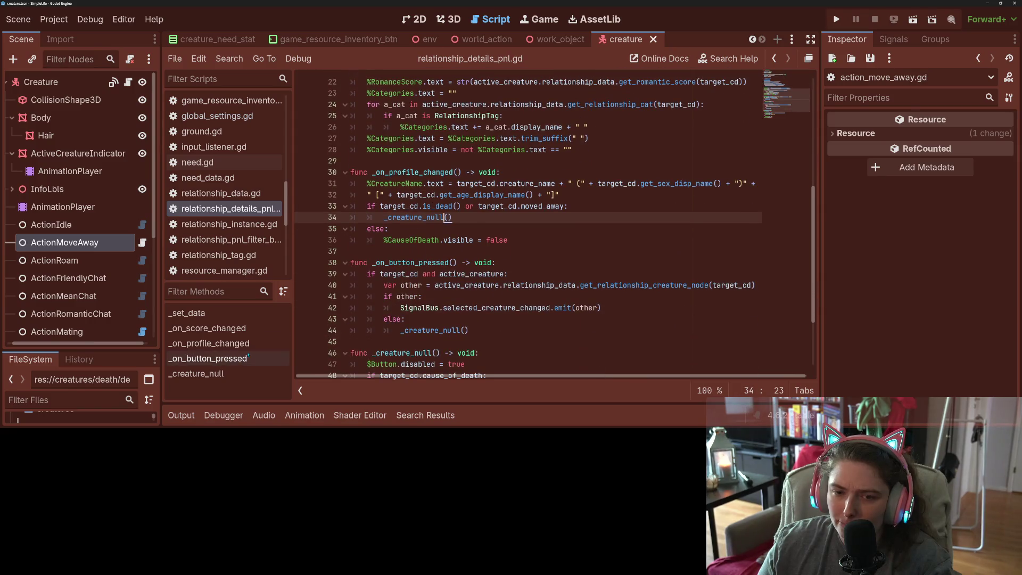
pyautogui.scroll(10, 210, 225)
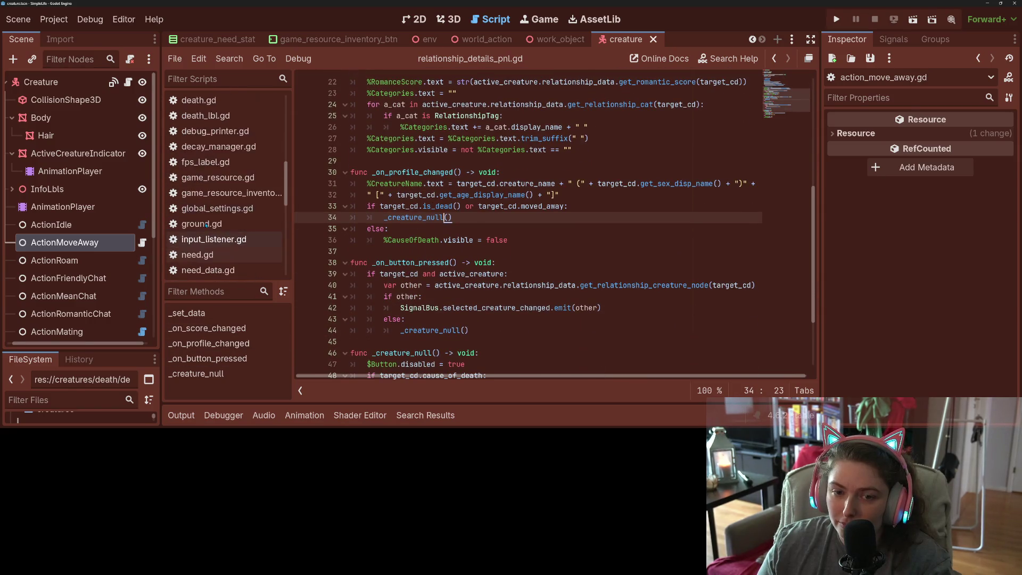
# Open creature_data.gd and browse its methods to reach creature_die
pyautogui.click(212, 199)
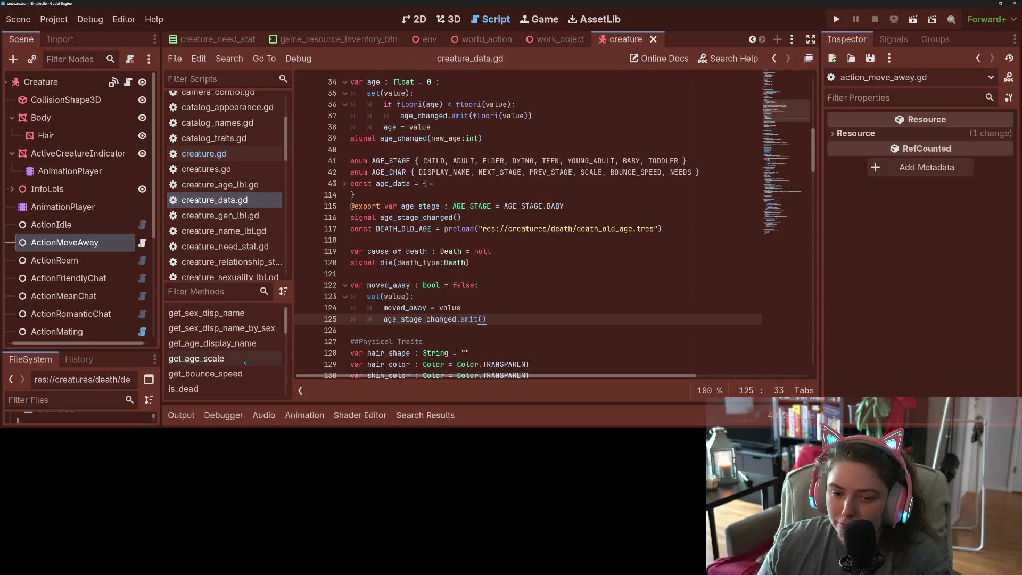
pyautogui.scroll(-3, 235, 370)
pyautogui.scroll(5, 236, 371)
pyautogui.scroll(-5, 236, 370)
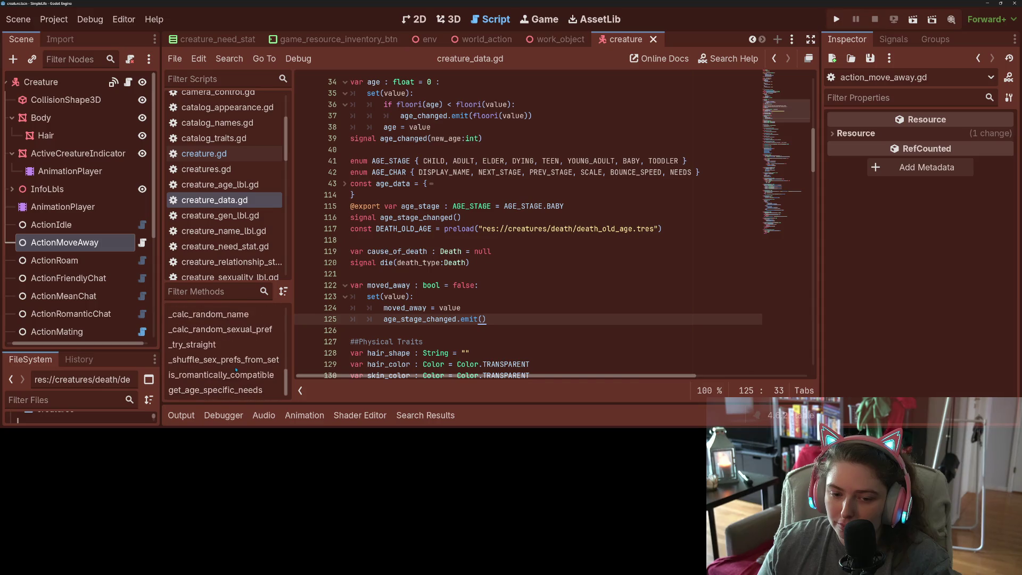
pyautogui.scroll(3, 236, 371)
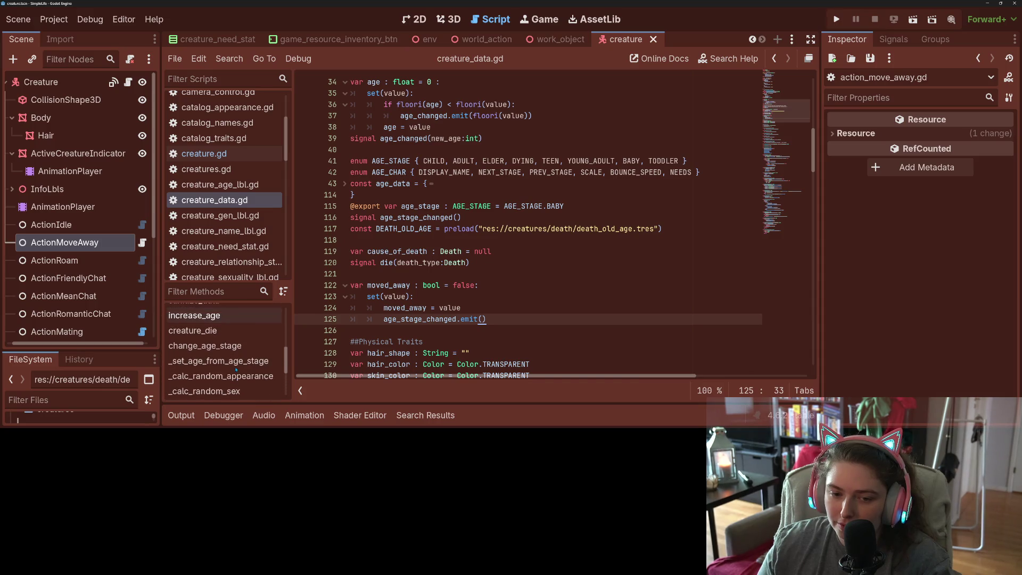
pyautogui.click(201, 329)
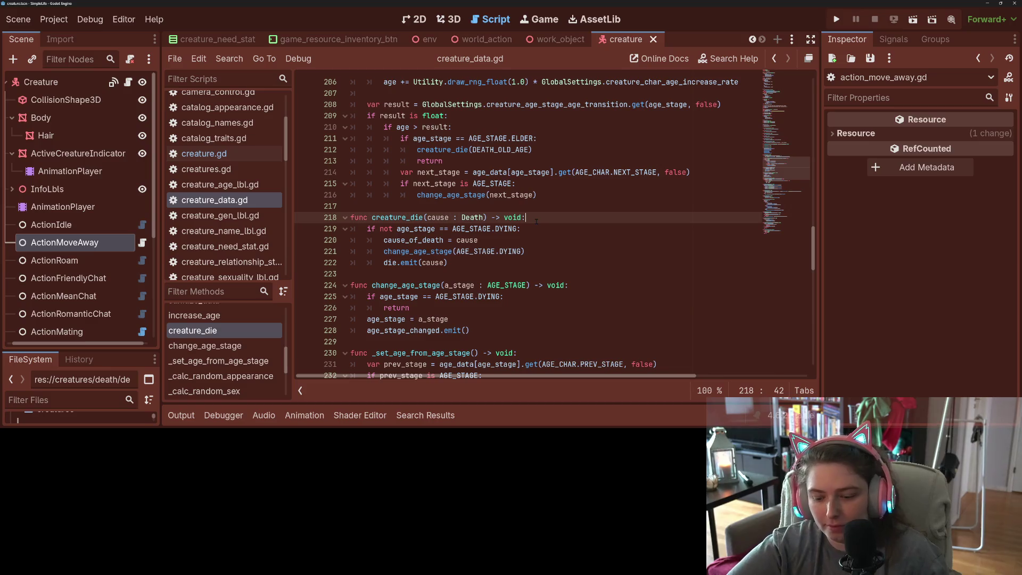
# Make creature_die return immediately when moved_away is true and save creature_data.gd
pyautogui.press('Return')
pyautogui.press('Return')
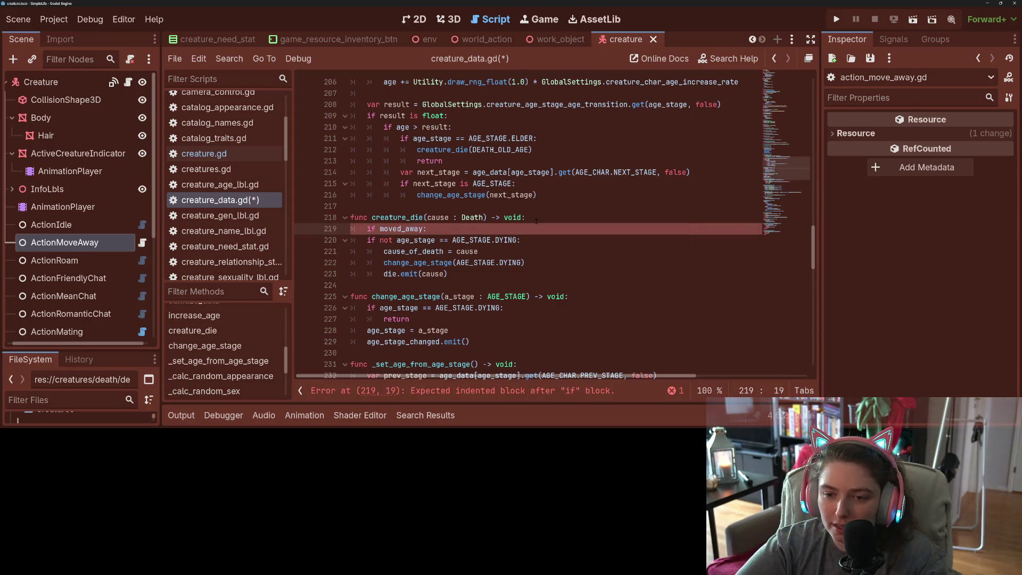
pyautogui.press('Return')
pyautogui.write('re')
pyautogui.hotkey('ctrl', 's')
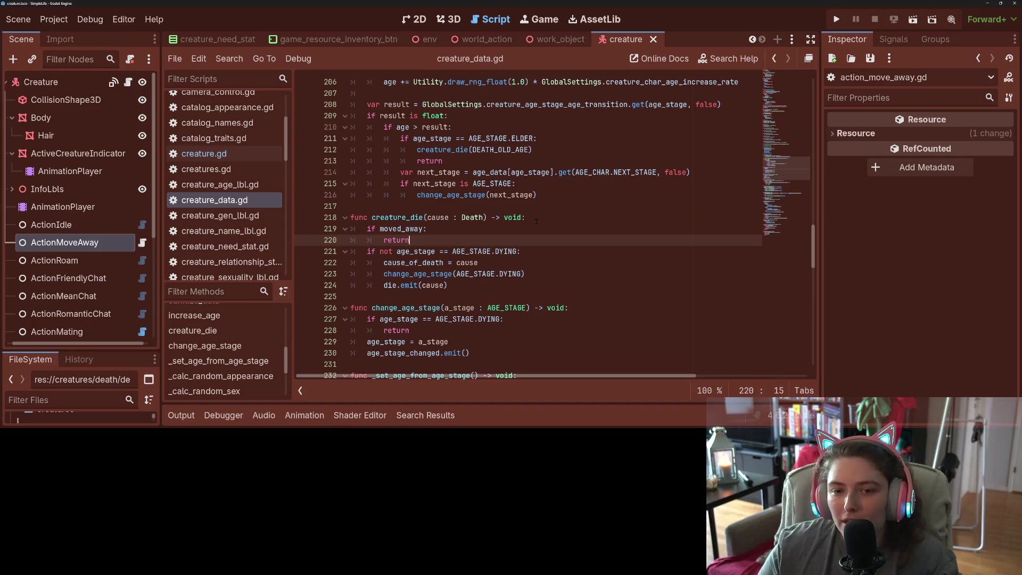
pyautogui.scroll(5, 224, 186)
pyautogui.click(223, 146)
# Move the moved_away = true assignment from do_action into on_action_changed, save, and run the game
pyautogui.click(434, 217)
pyautogui.moveTo(367, 195); pyautogui.dragTo(469, 194)
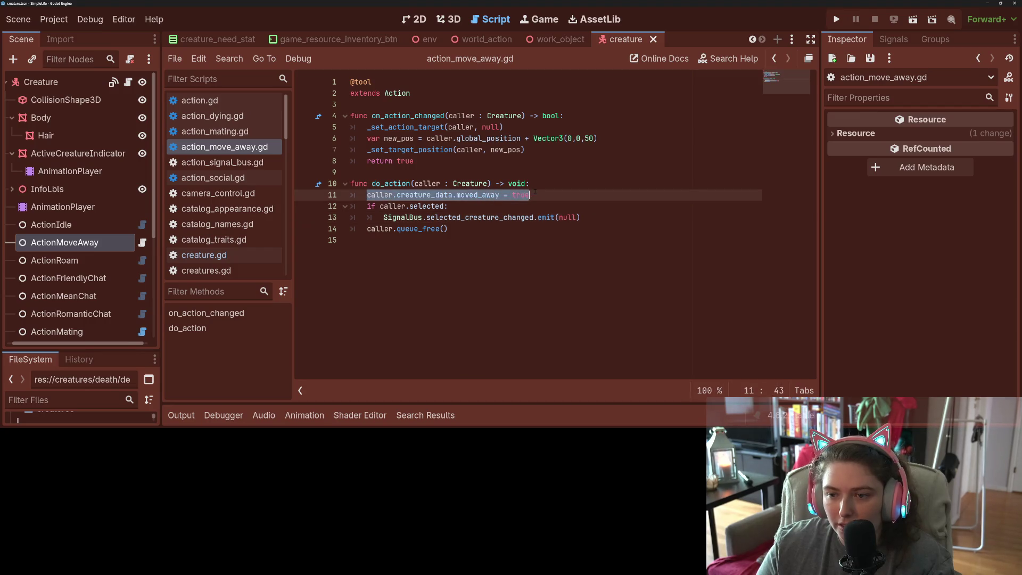
pyautogui.press('BackSpace')
pyautogui.click(583, 119)
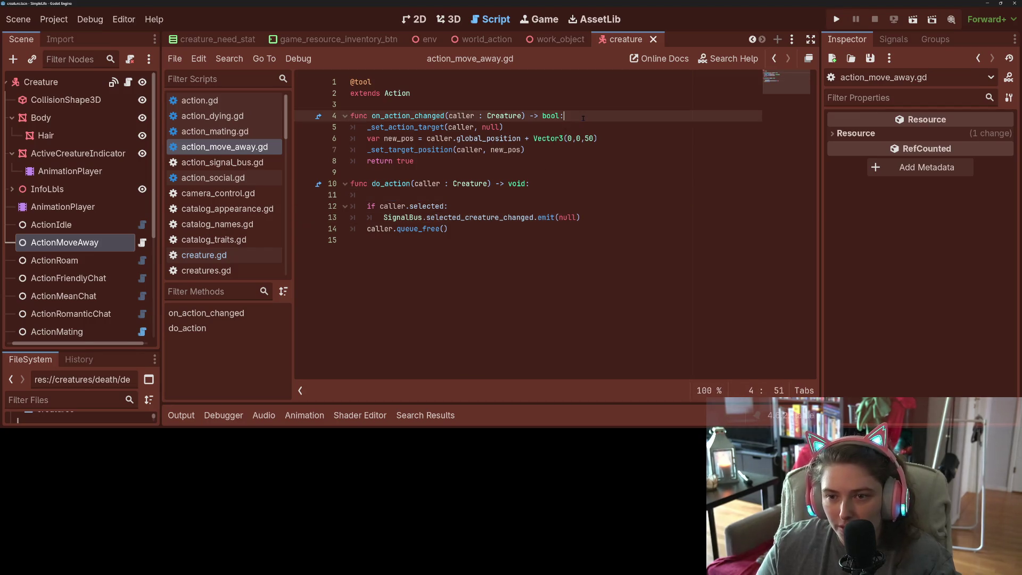
pyautogui.press('Return')
pyautogui.write('caller.creature_data.moved_away = true')
pyautogui.press('Down')
pyautogui.press('Down')
pyautogui.press('Down')
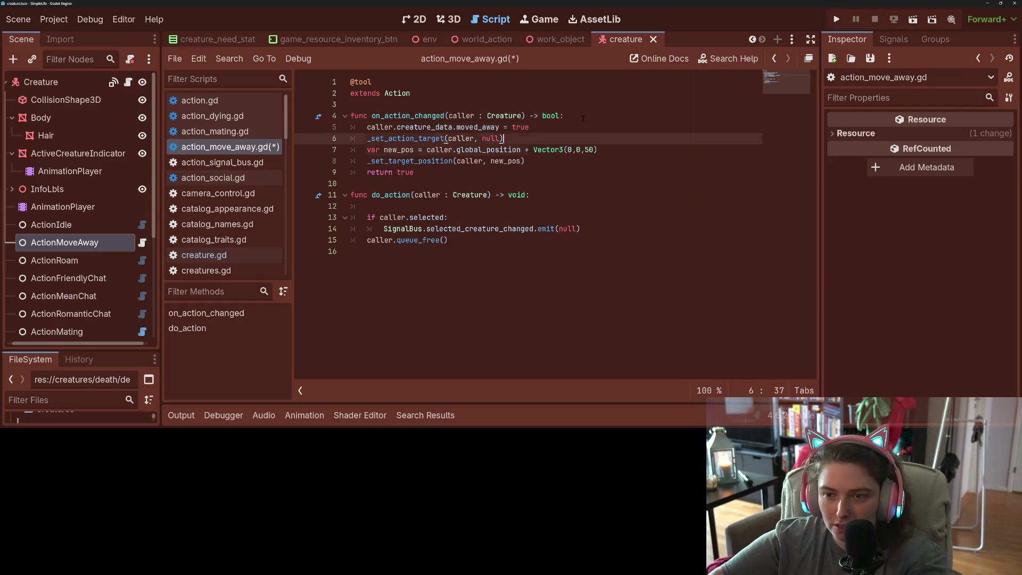
pyautogui.press('Down')
pyautogui.press('BackSpace')
pyautogui.press('BackSpace')
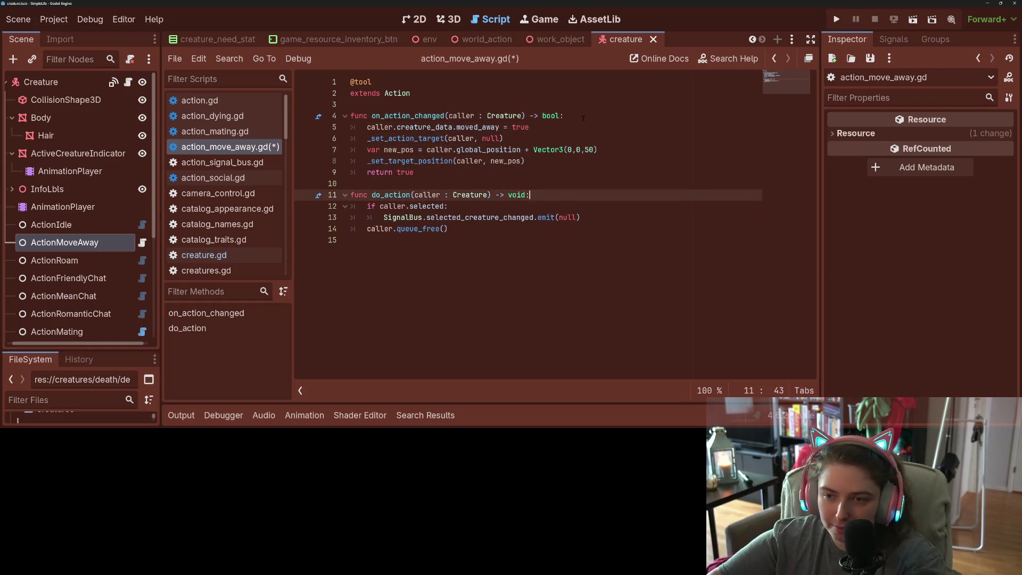
pyautogui.hotkey('ctrl', 's')
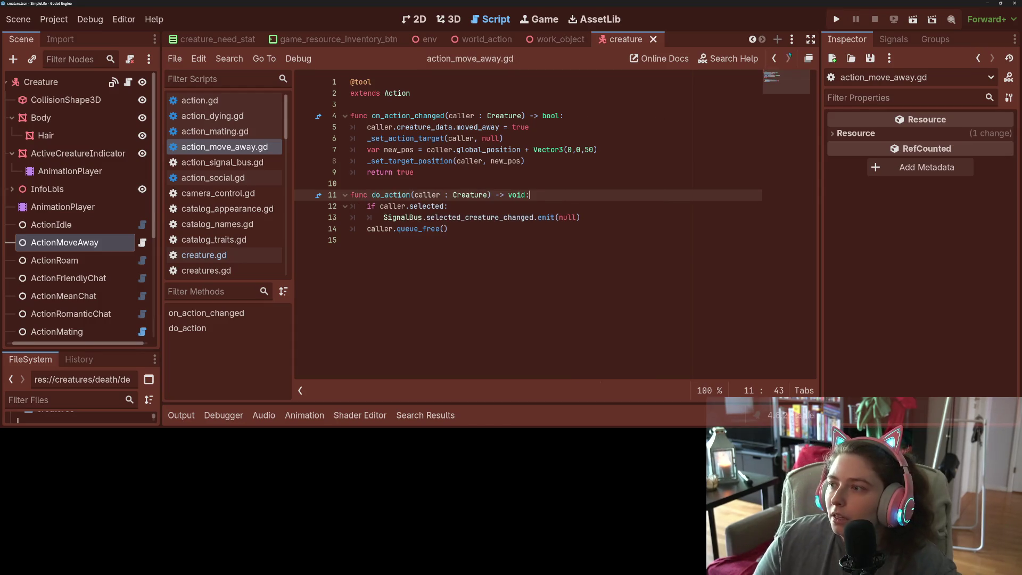
pyautogui.press('F5')
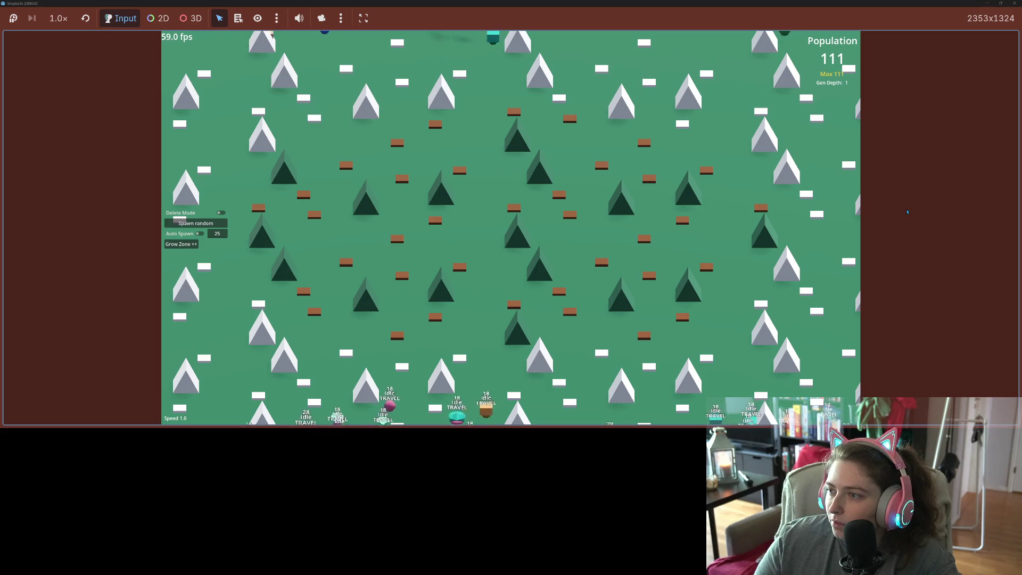
# Vary the simulation speed to 4.0 and 16.0, then slow it to 1.0 and 0.1
pyautogui.press('4')
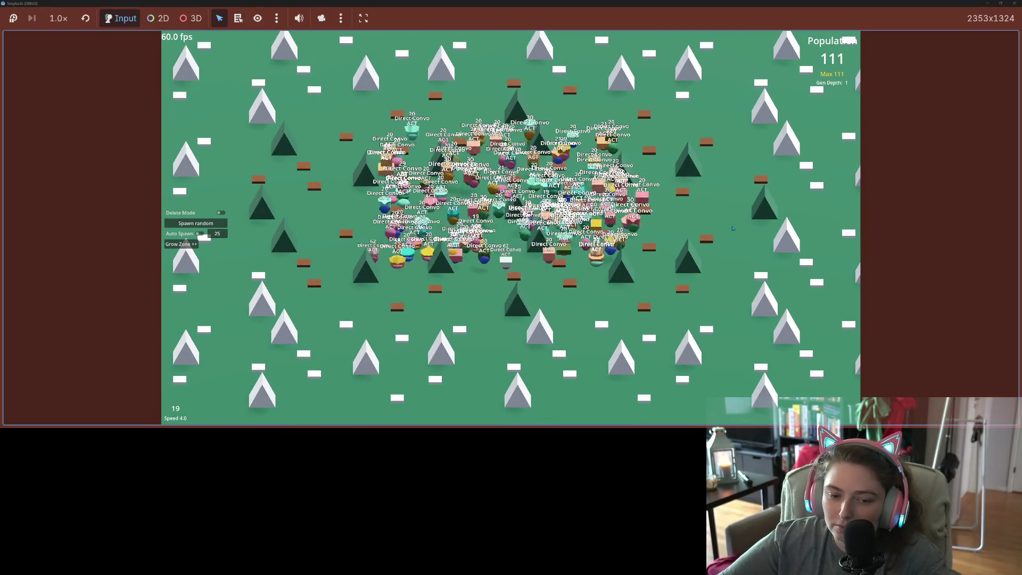
pyautogui.press('5')
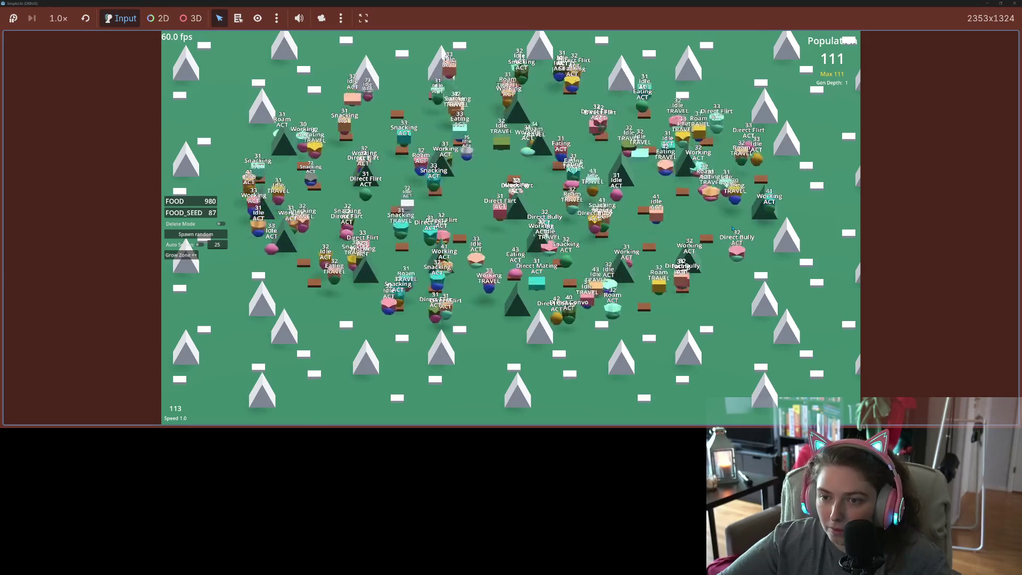
pyautogui.press('1')
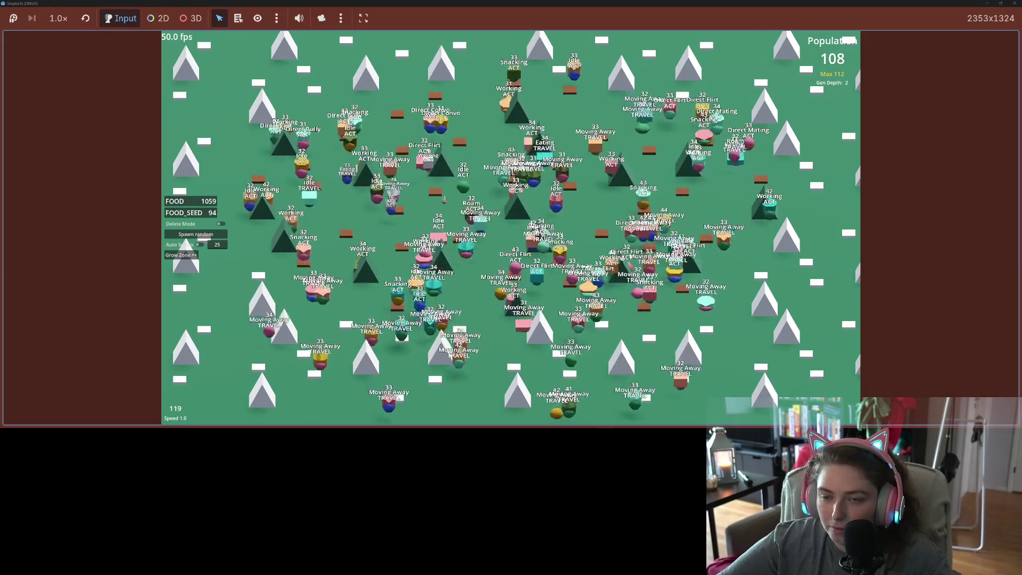
pyautogui.press('0')
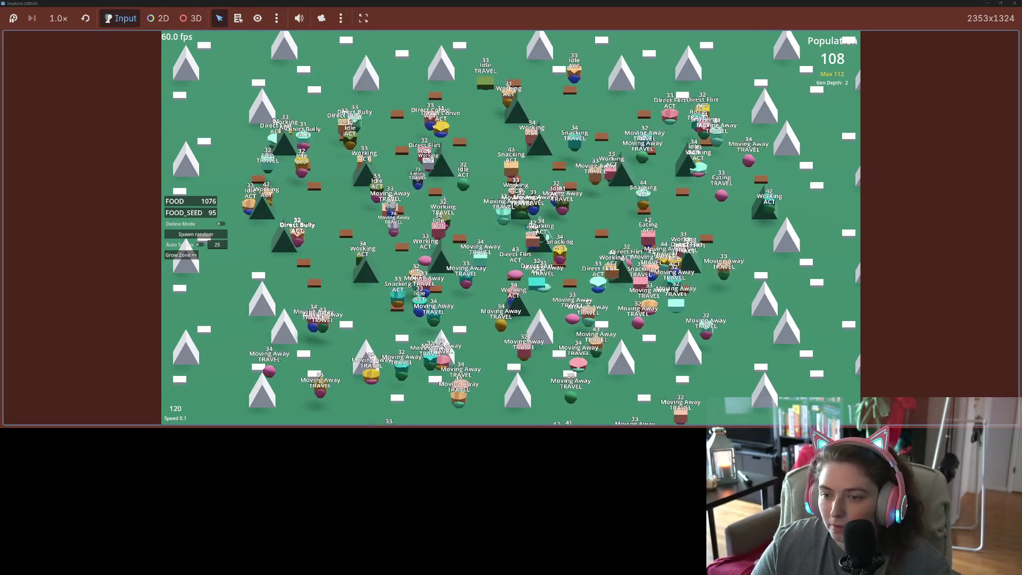
# Inspect a creature and its relations' profiles for Moved Away entries, then stop the test run
pyautogui.click(512, 225)
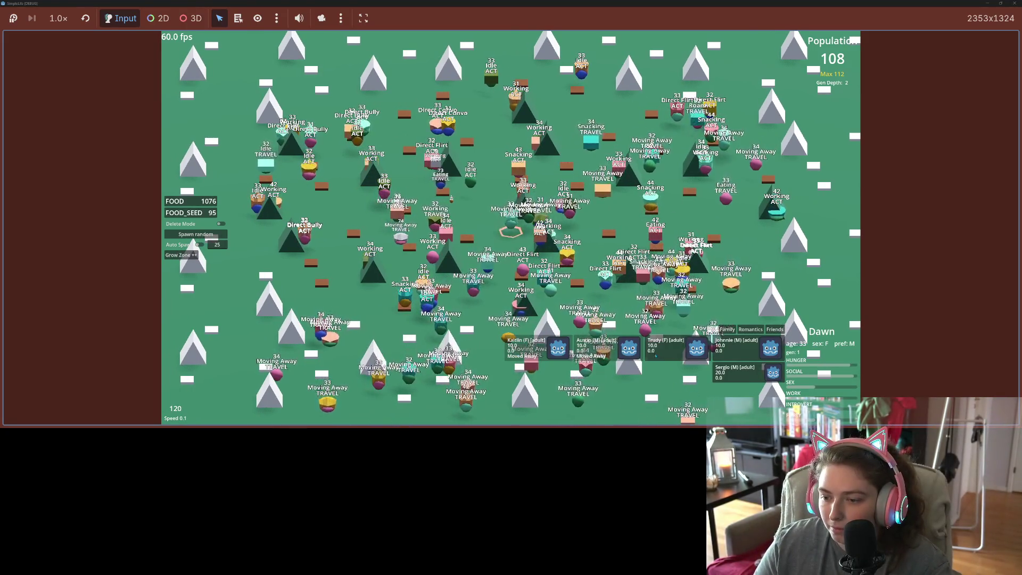
pyautogui.click(659, 349)
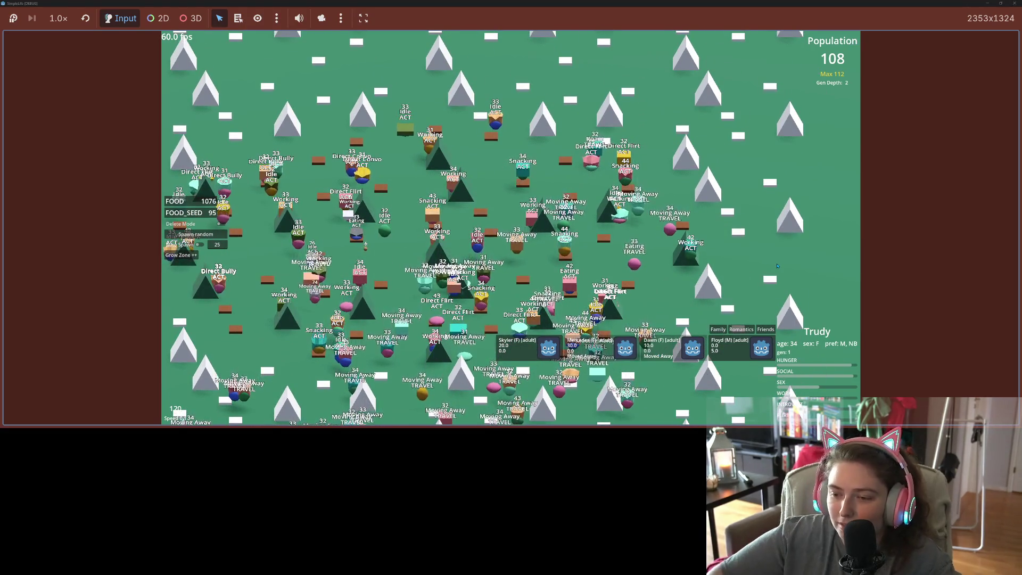
pyautogui.press('4')
pyautogui.press('2')
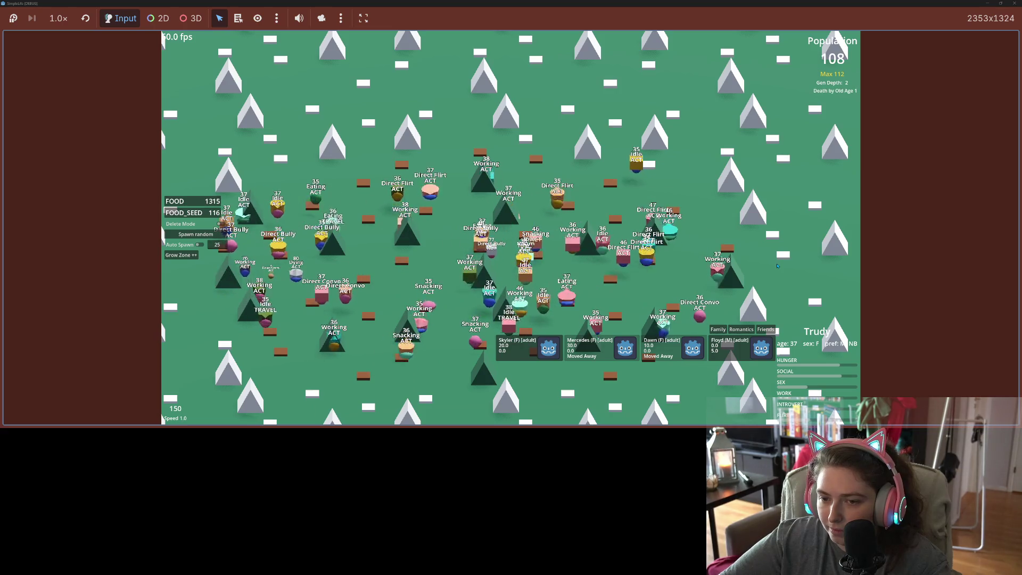
pyautogui.press('4')
pyautogui.press('s')
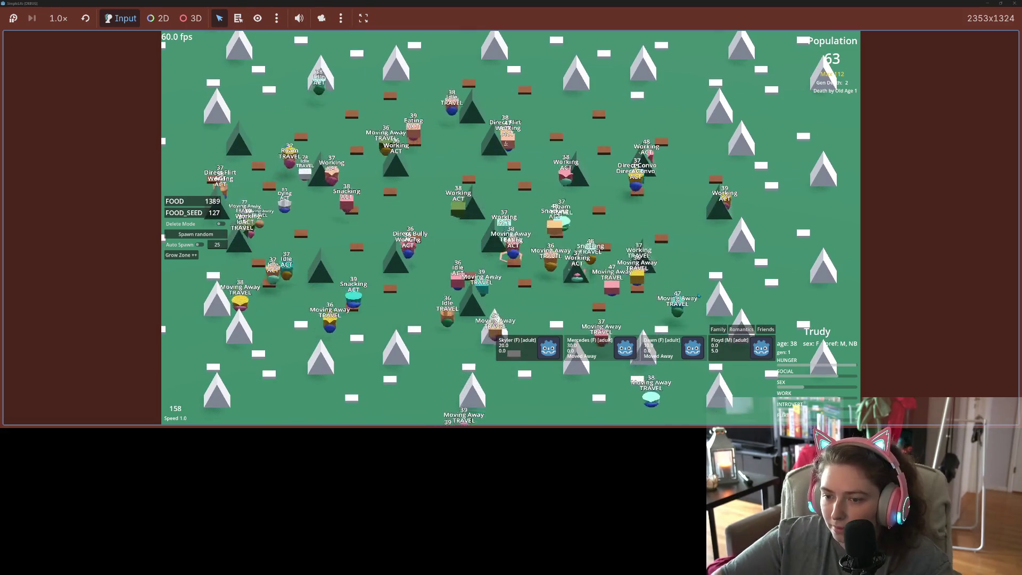
pyautogui.click(727, 352)
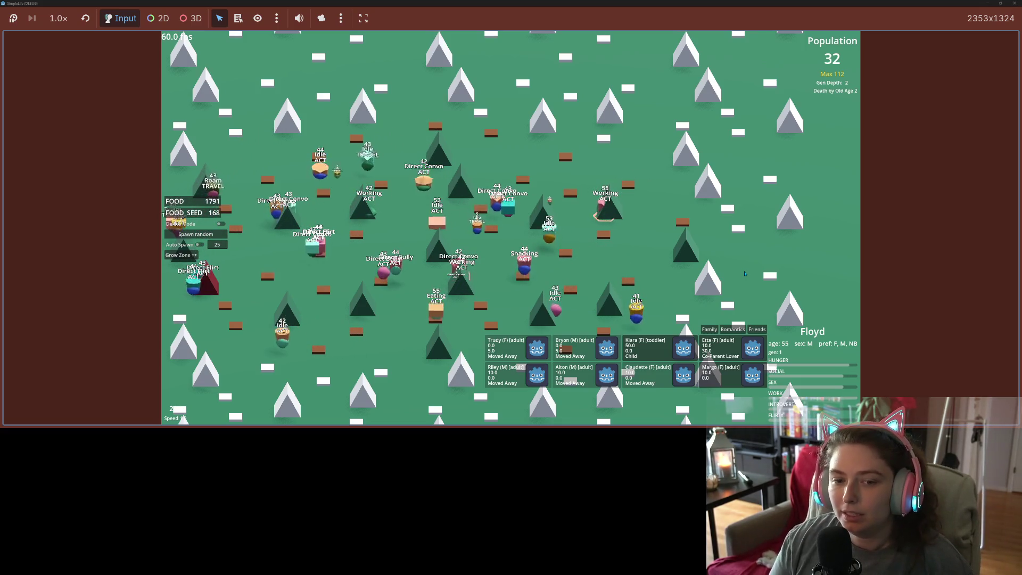
pyautogui.press('Down')
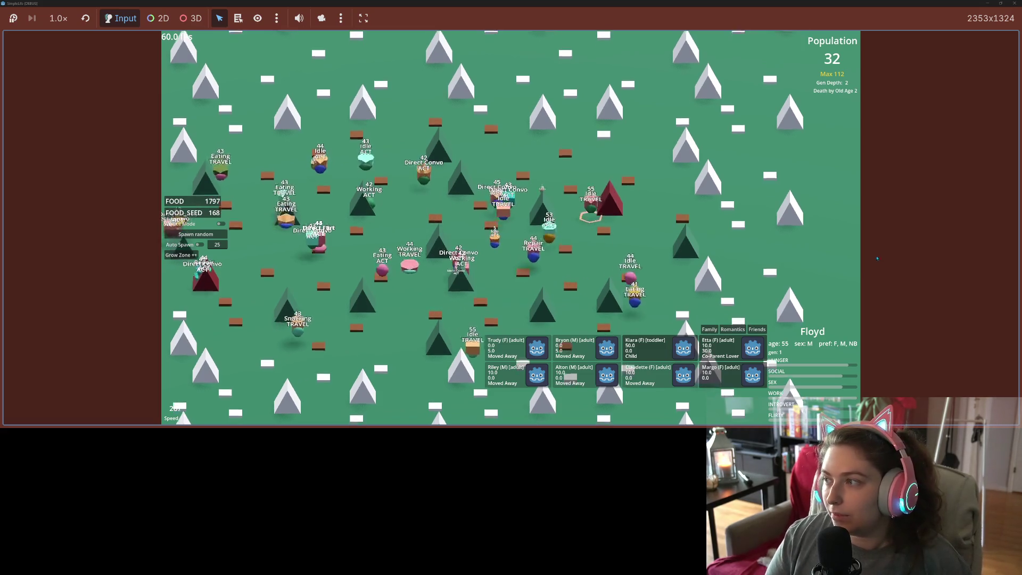
pyautogui.press('F8')
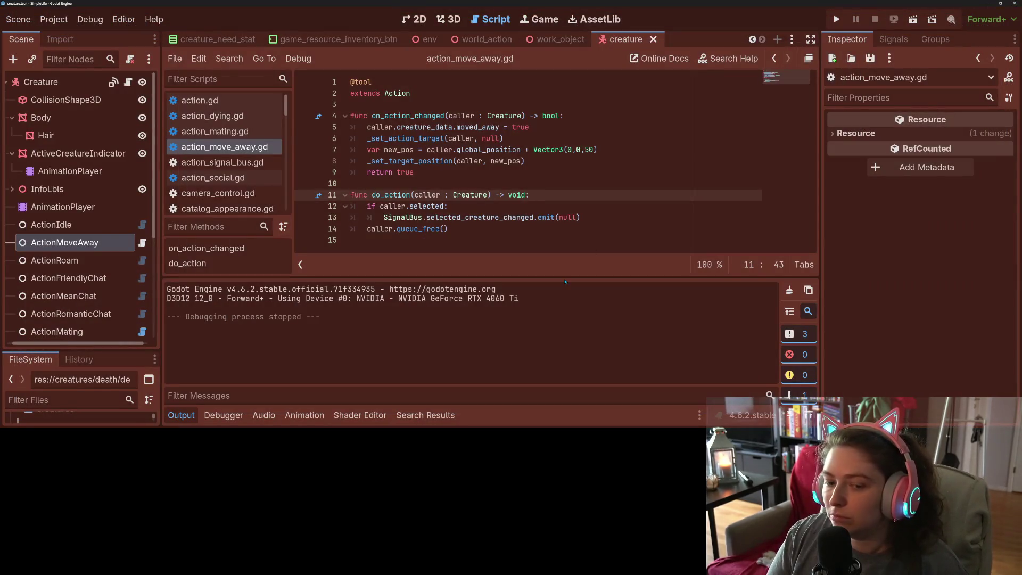
# Collapse the output panel and open global_settings.gd in the script editor
pyautogui.scroll(-6, 243, 209)
pyautogui.scroll(3, 237, 200)
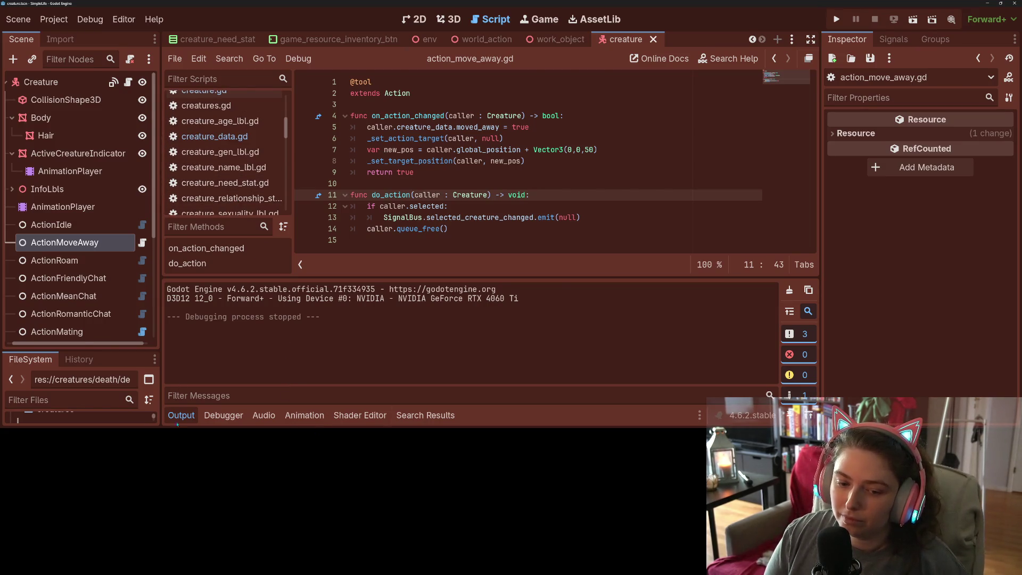
pyautogui.hotkey('ctrl', 'j')
pyautogui.scroll(-3, 216, 259)
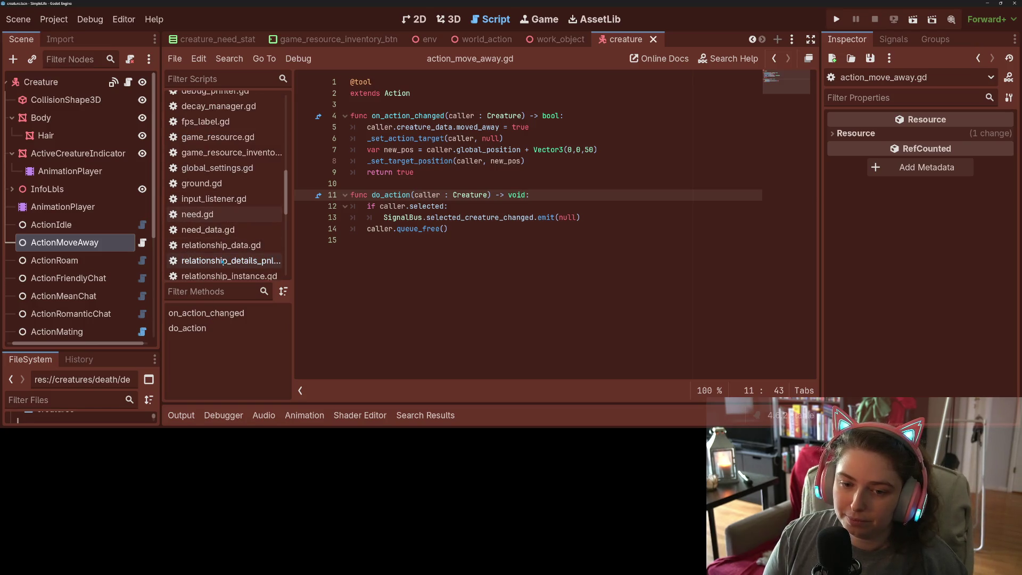
pyautogui.scroll(-5, 218, 260)
pyautogui.scroll(8, 222, 261)
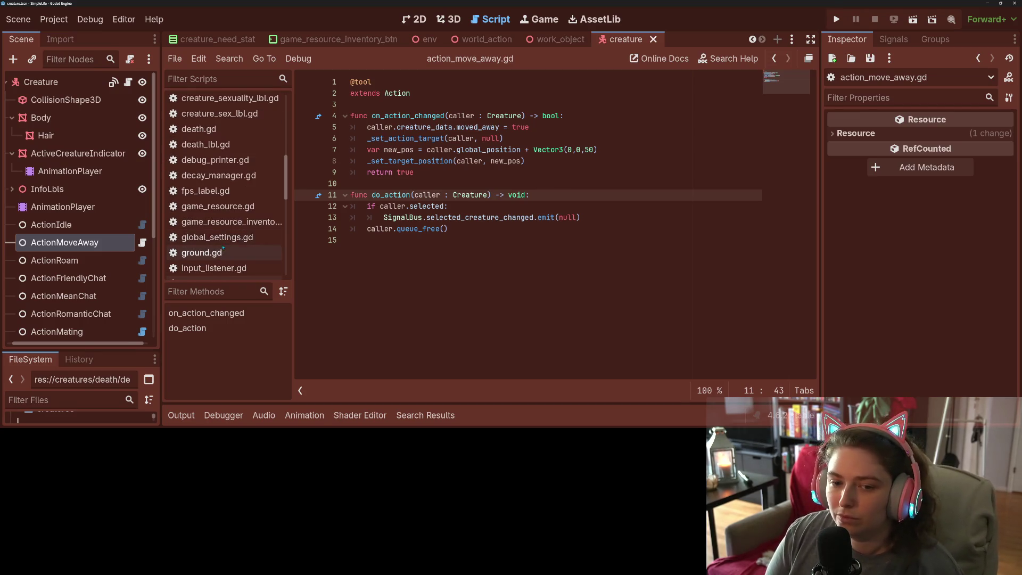
pyautogui.scroll(-3, 222, 229)
pyautogui.scroll(3, 222, 227)
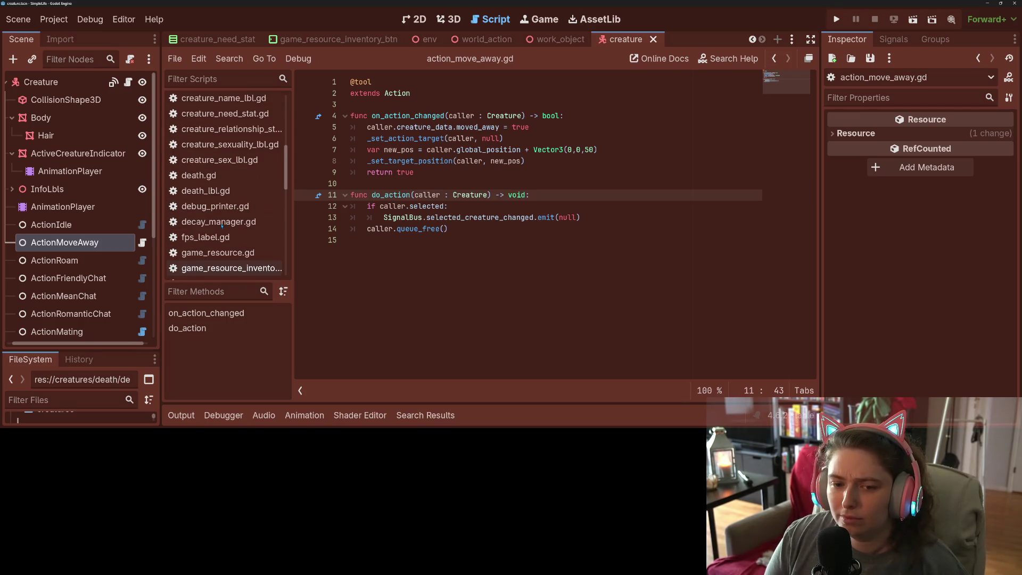
pyautogui.scroll(-2, 222, 226)
pyautogui.click(220, 237)
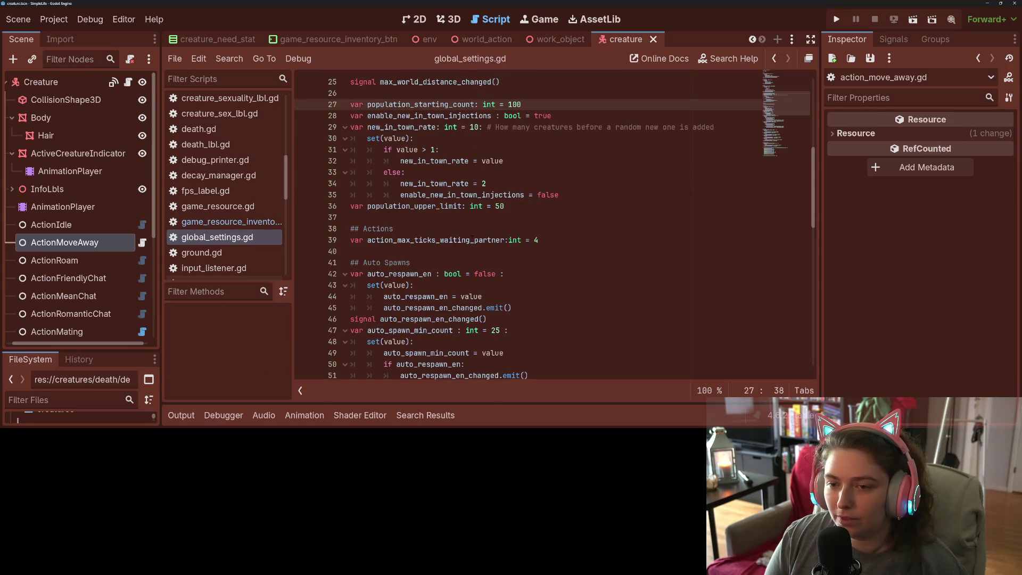
pyautogui.scroll(2, 527, 229)
# Set population_starting_count to 2 and population_upper_limit to 300, then save
pyautogui.doubleClick(516, 173)
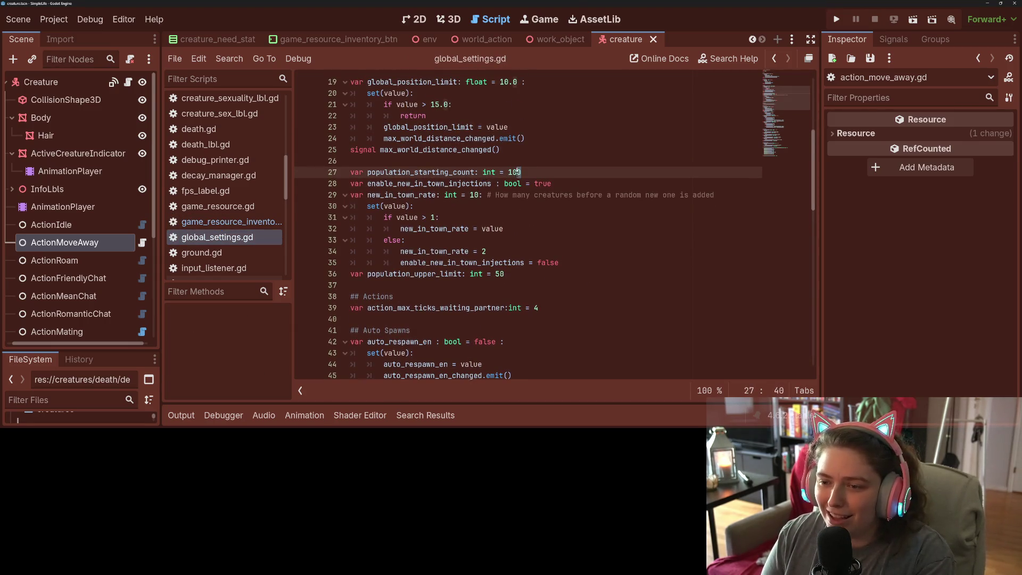
pyautogui.write('2')
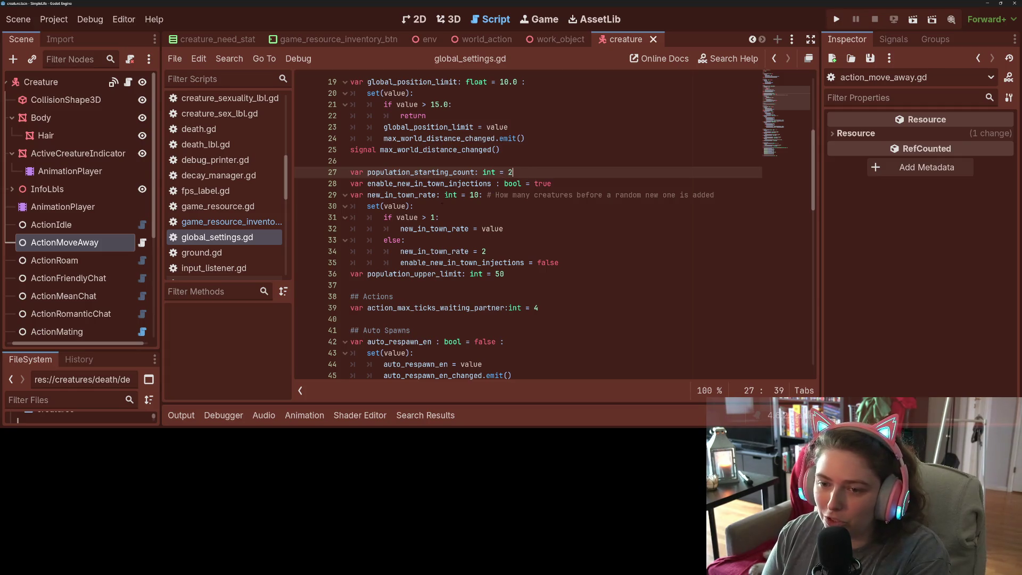
pyautogui.scroll(-1, 493, 191)
pyautogui.doubleClick(427, 240)
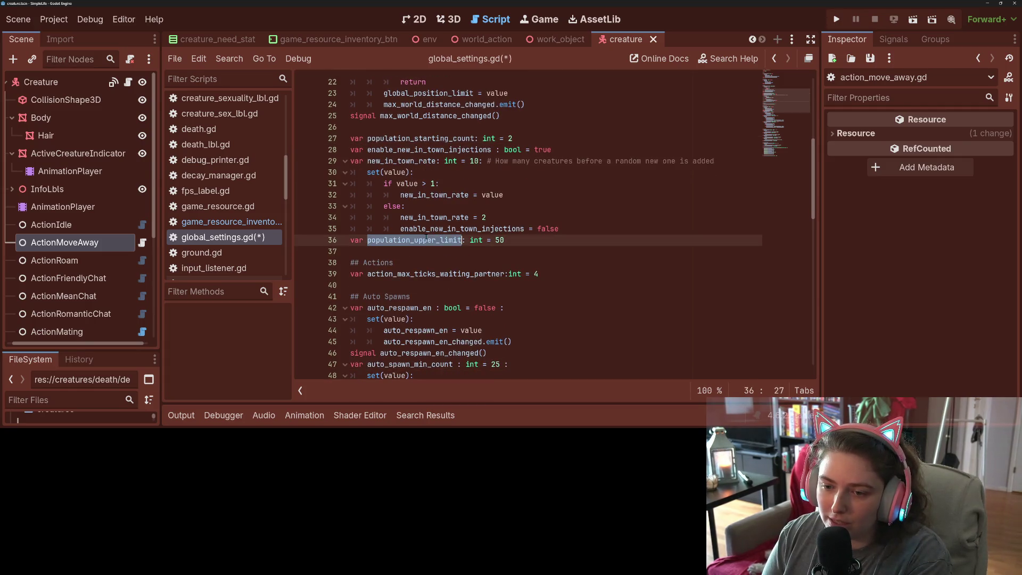
pyautogui.doubleClick(499, 240)
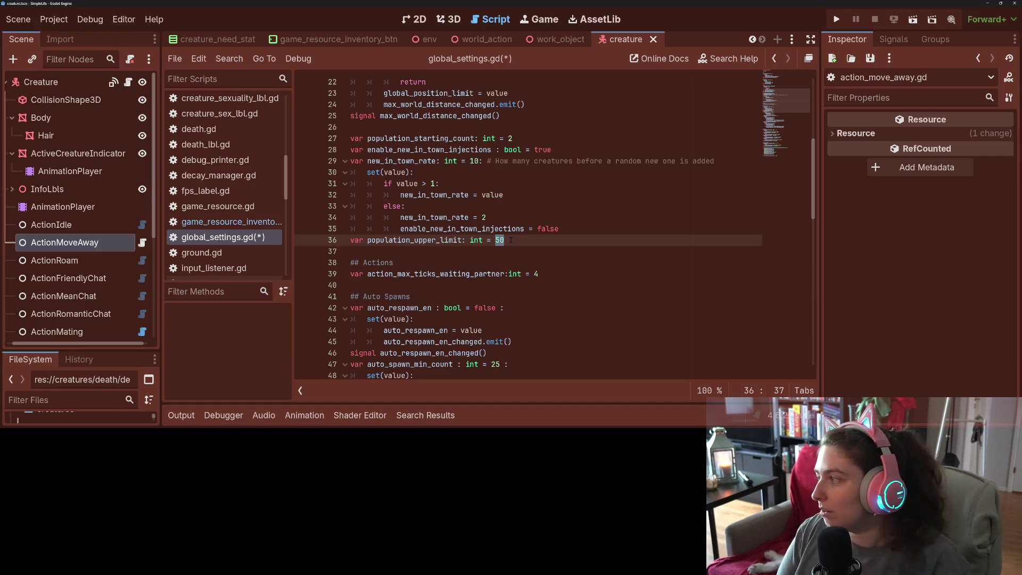
pyautogui.write('500')
pyautogui.hotkey('ctrl', 's')
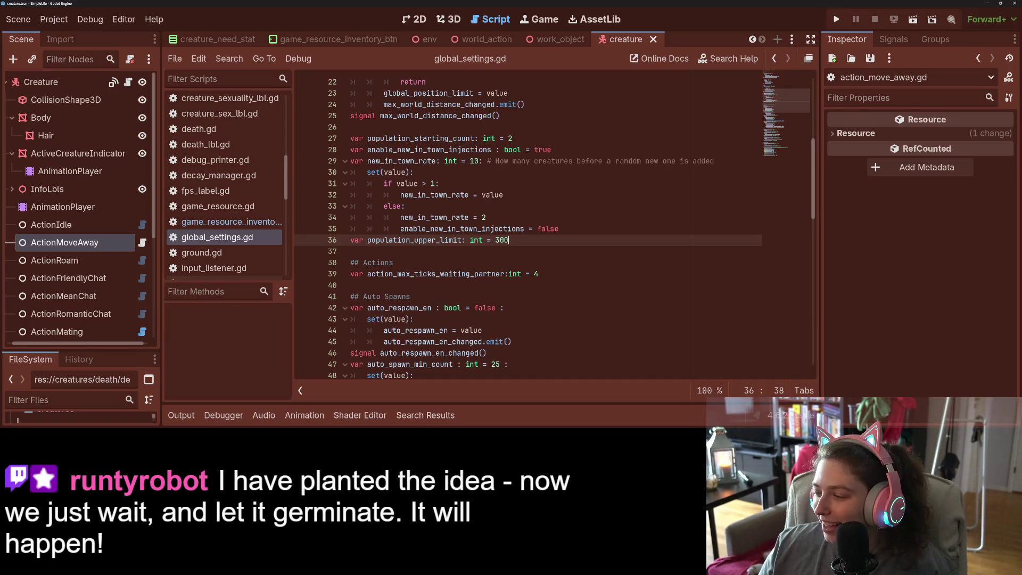
# Switch to GitHub Desktop to see the simple-life repository's 8 uncommitted changed files
pyautogui.hotkey('alt', 'Tab')
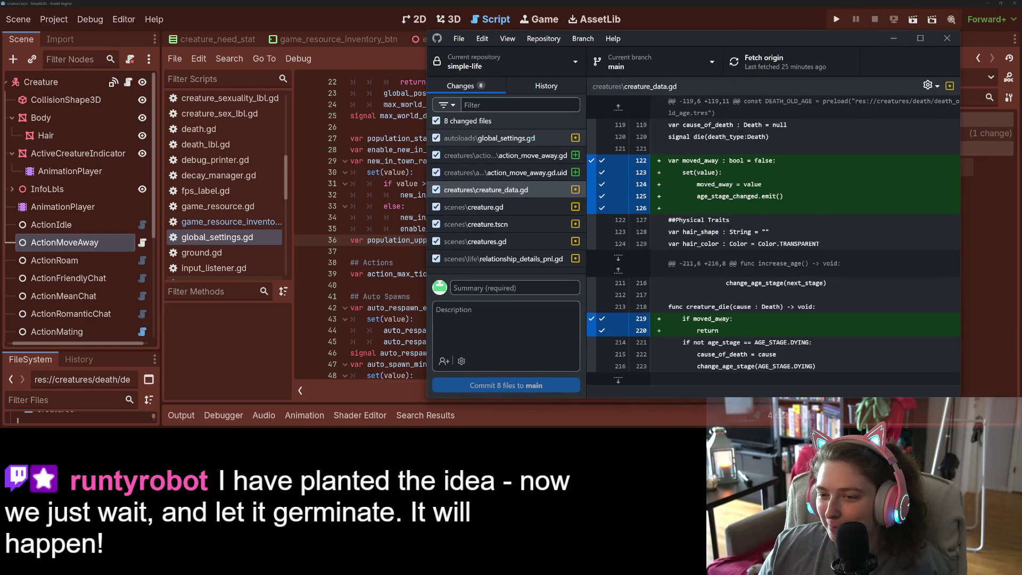
# Review the diffs of global_settings.gd, action_move_away.gd, the creature files and relationship_details_pnl.gd, then return to Godot
pyautogui.click(532, 138)
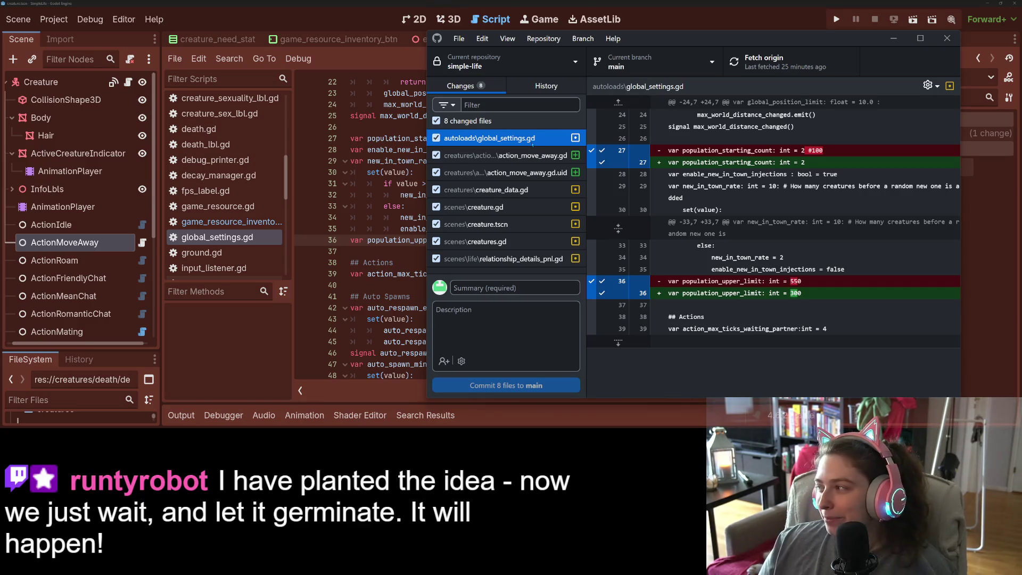
pyautogui.click(527, 155)
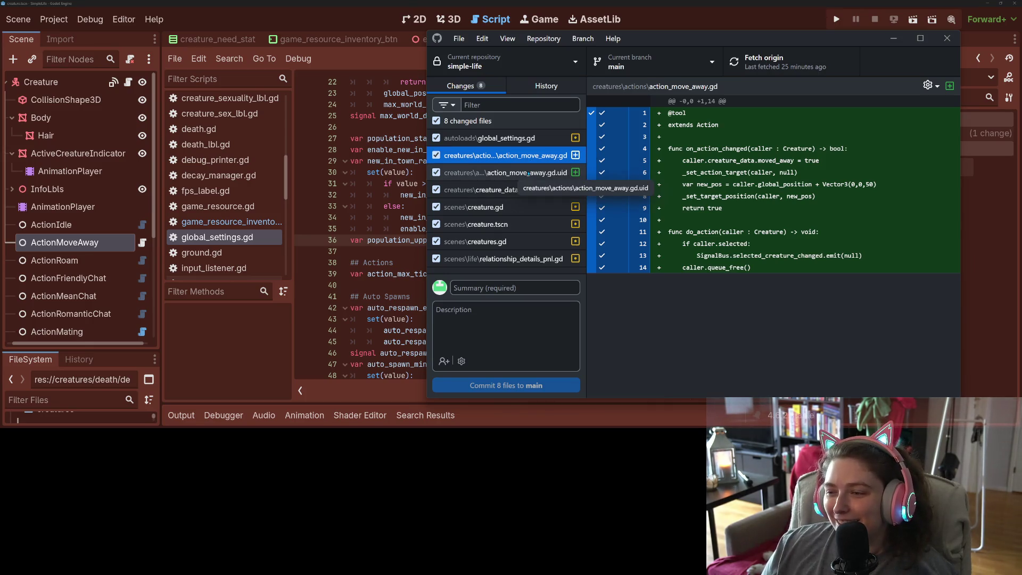
pyautogui.click(528, 172)
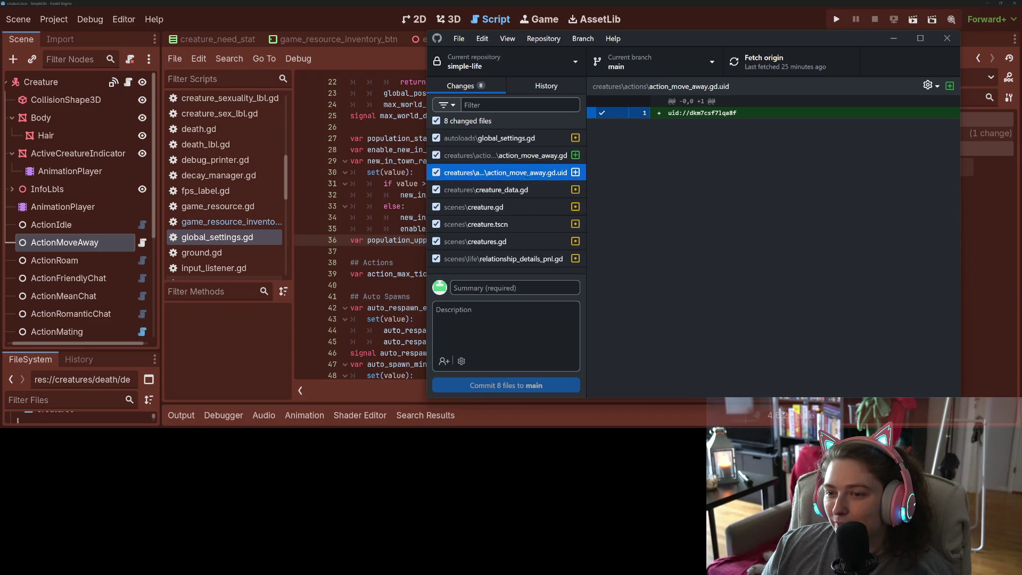
pyautogui.click(527, 189)
pyautogui.click(525, 205)
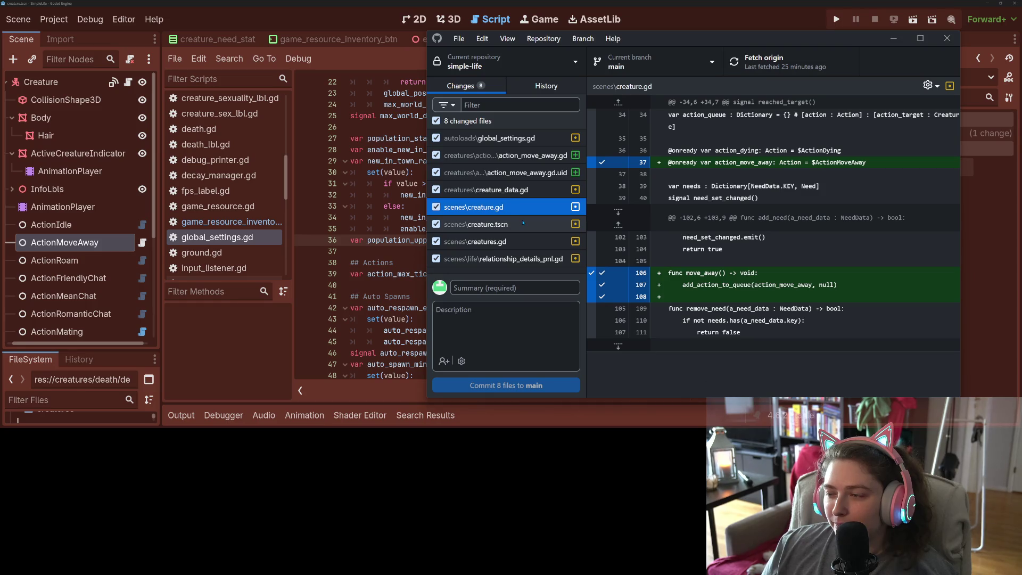
pyautogui.click(523, 223)
pyautogui.click(525, 245)
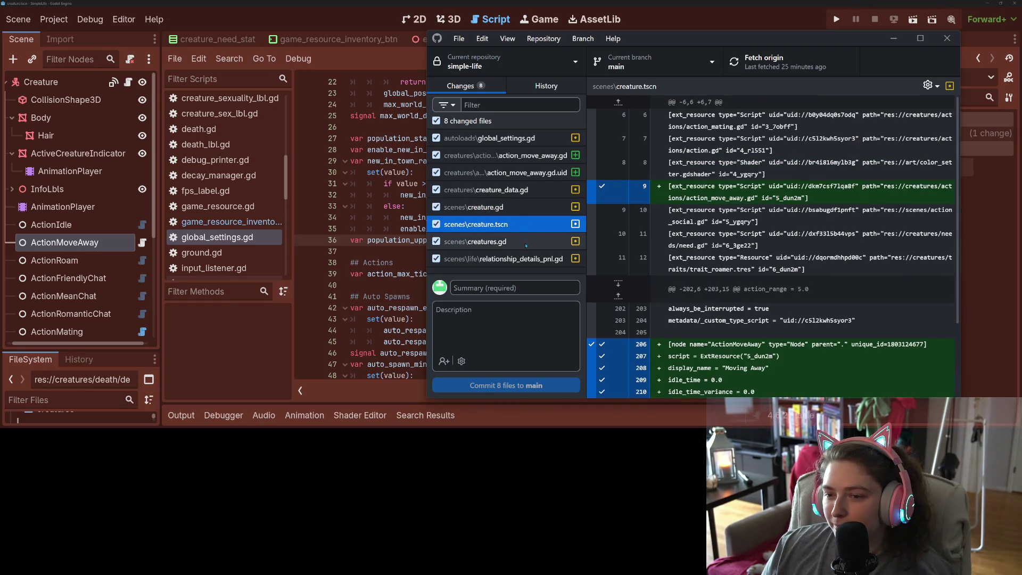
pyautogui.click(527, 259)
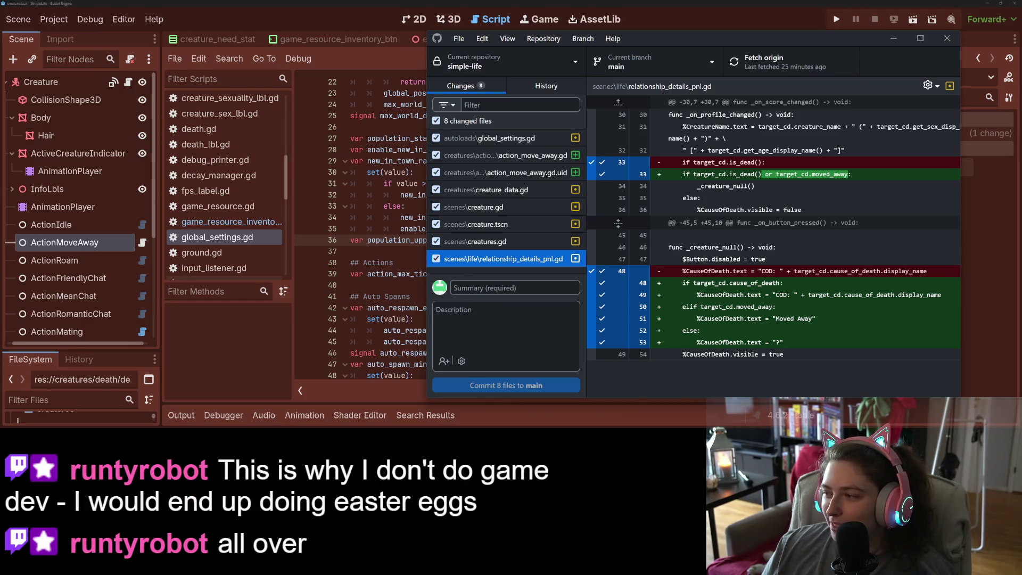
pyautogui.click(380, 3)
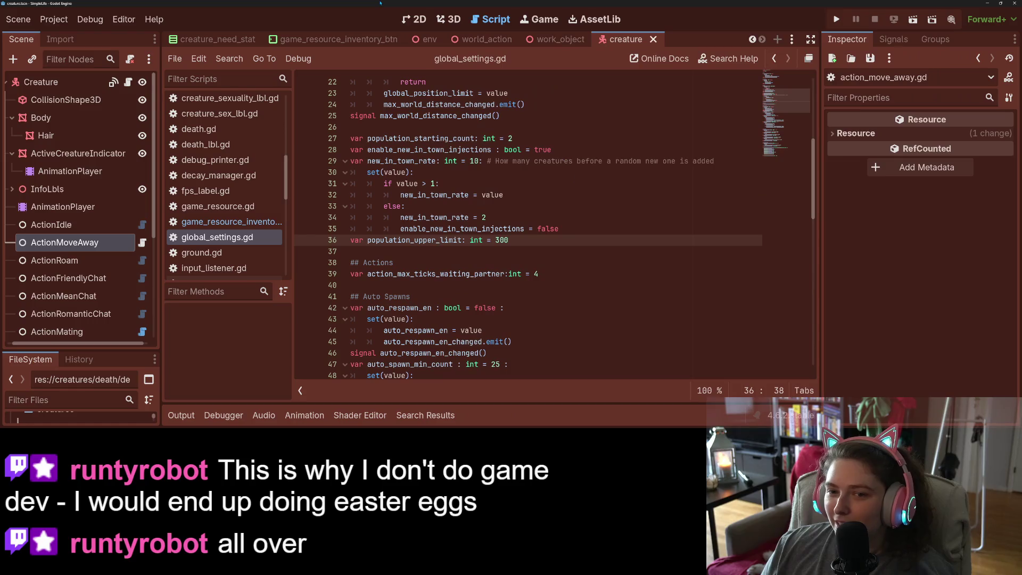
# In action_move_away.gd, add a _calculate_move_away_spot() -> Vector3 function returning Vector3.ZERO
pyautogui.scroll(5, 223, 186)
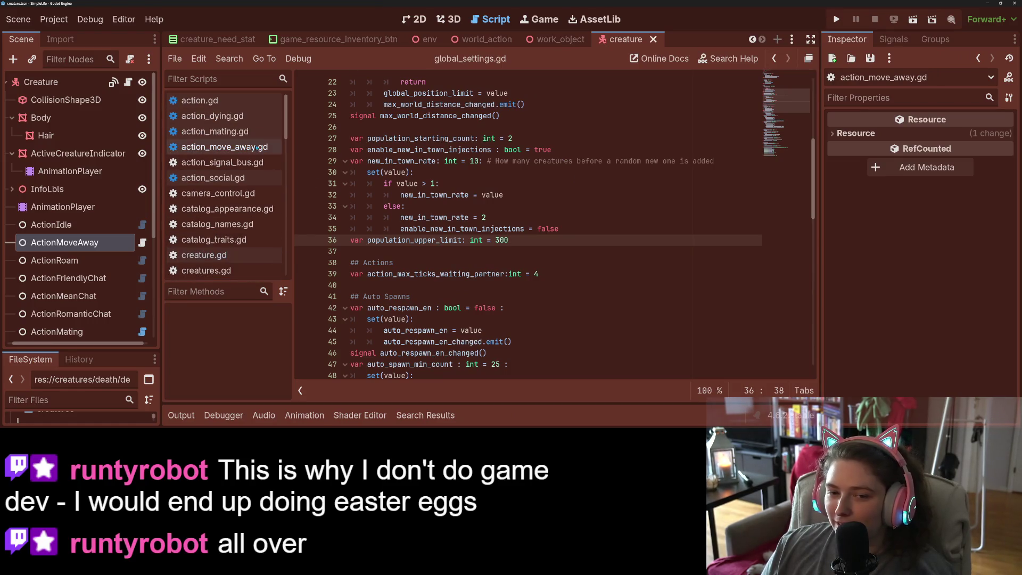
pyautogui.click(223, 146)
pyautogui.click(616, 149)
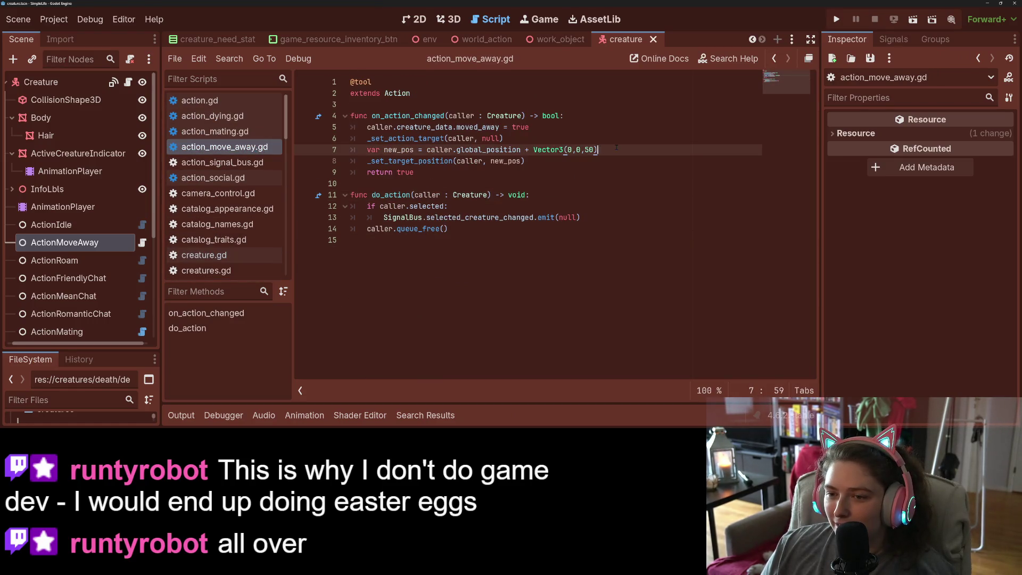
pyautogui.click(503, 182)
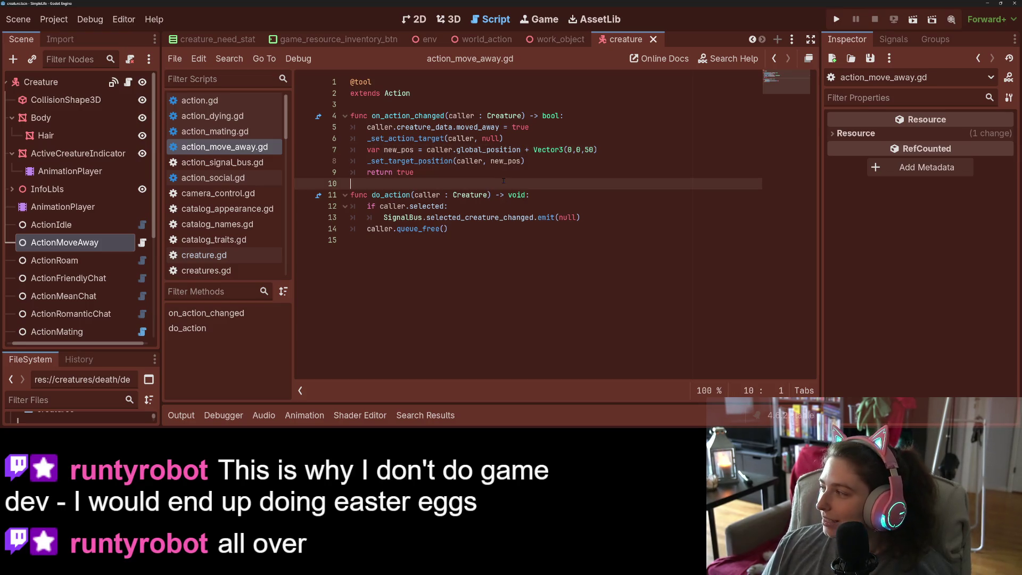
pyautogui.press('Return')
pyautogui.press('Return')
pyautogui.press('Up')
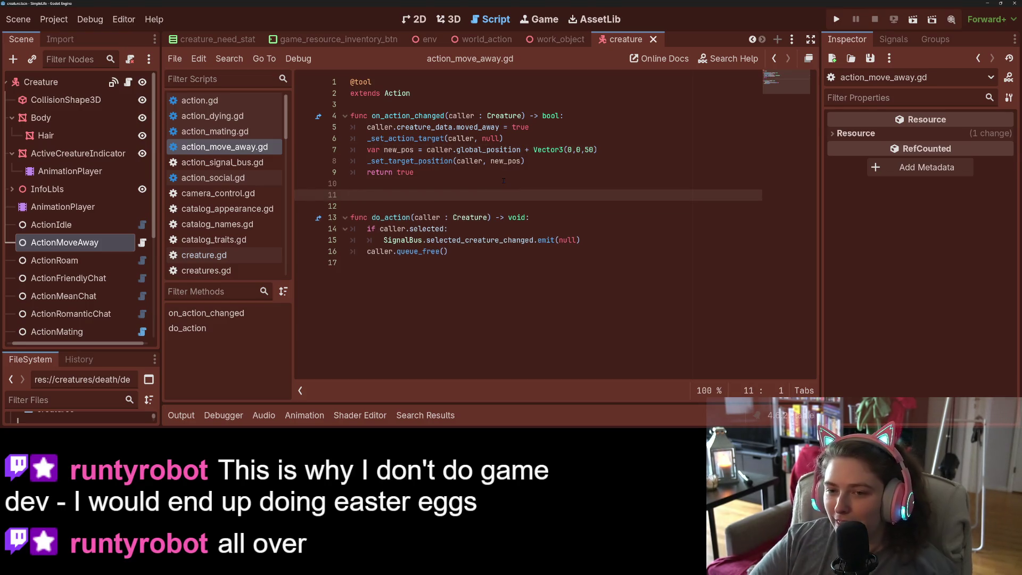
pyautogui.write('func ')
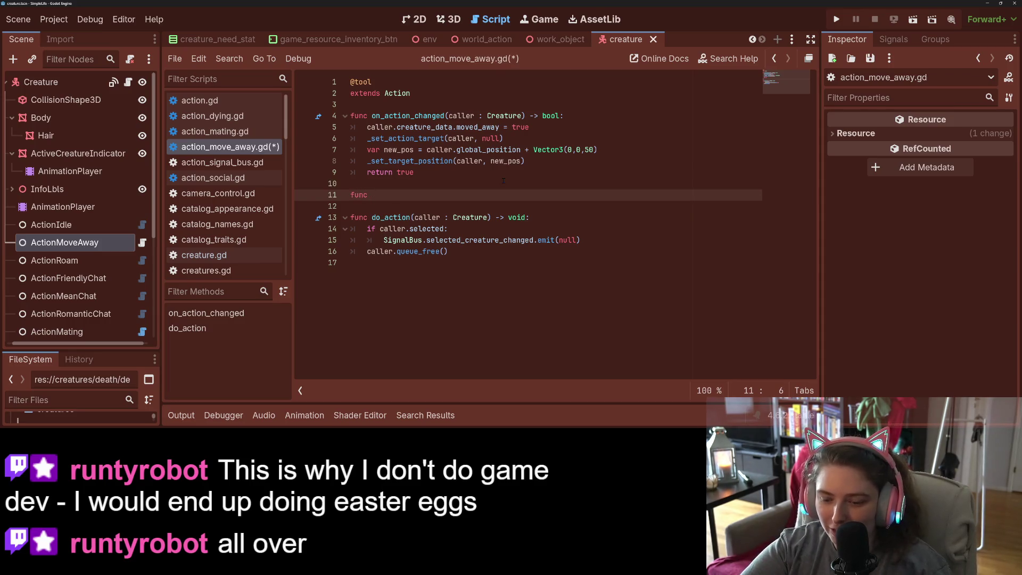
pyautogui.write('_calcu')
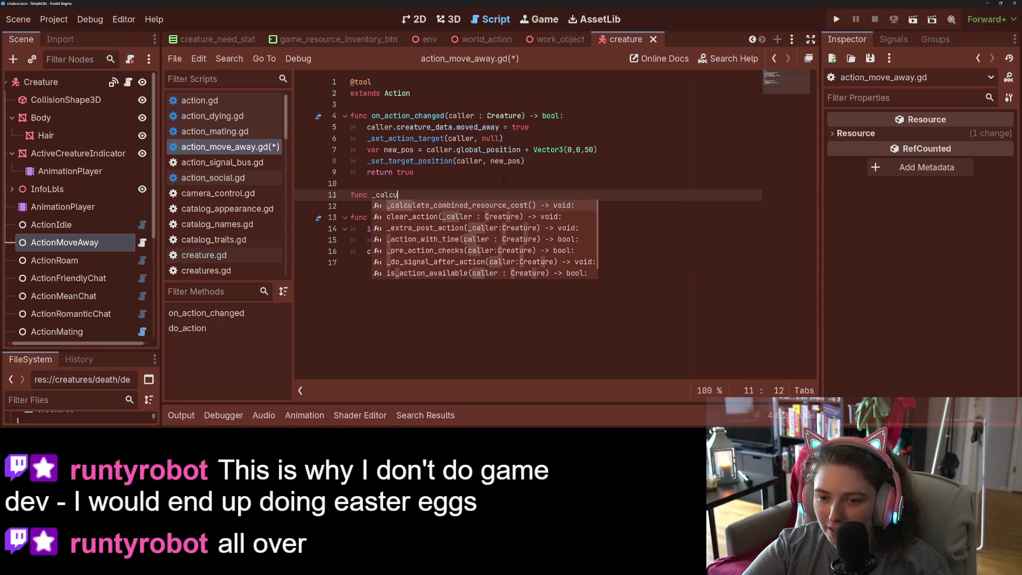
pyautogui.write('late_move_away')
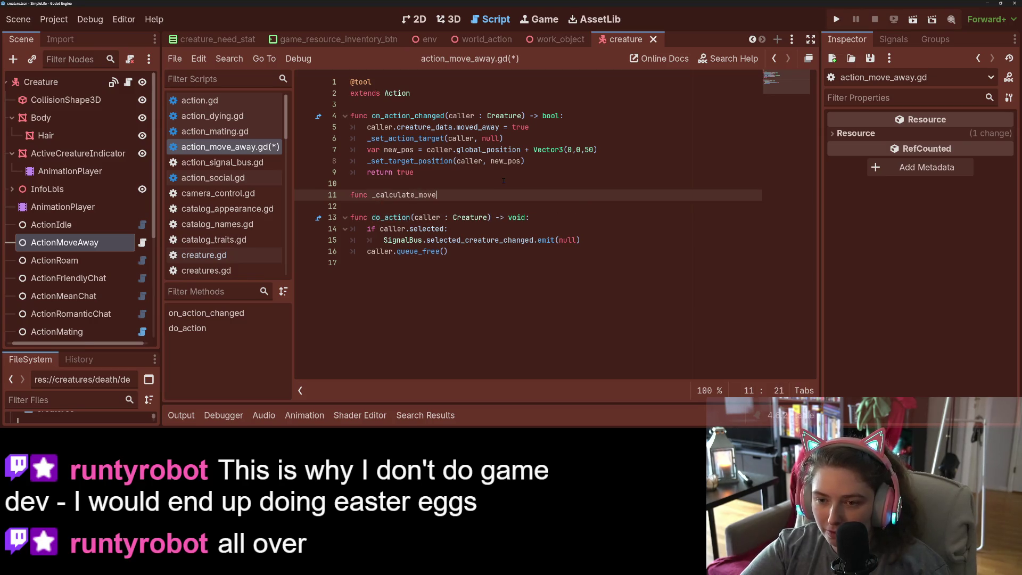
pyautogui.write('_spot()')
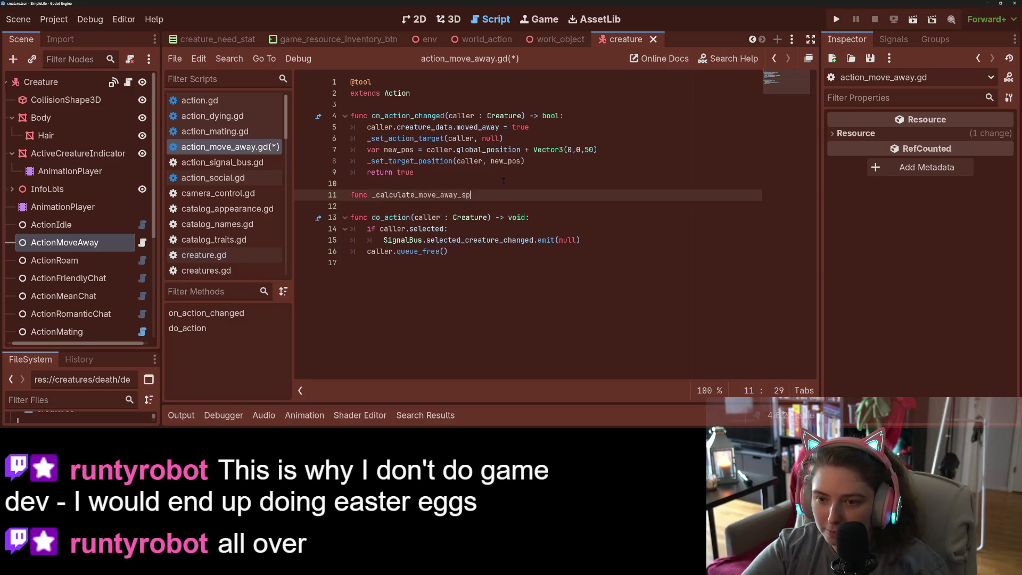
pyautogui.write(' -> ')
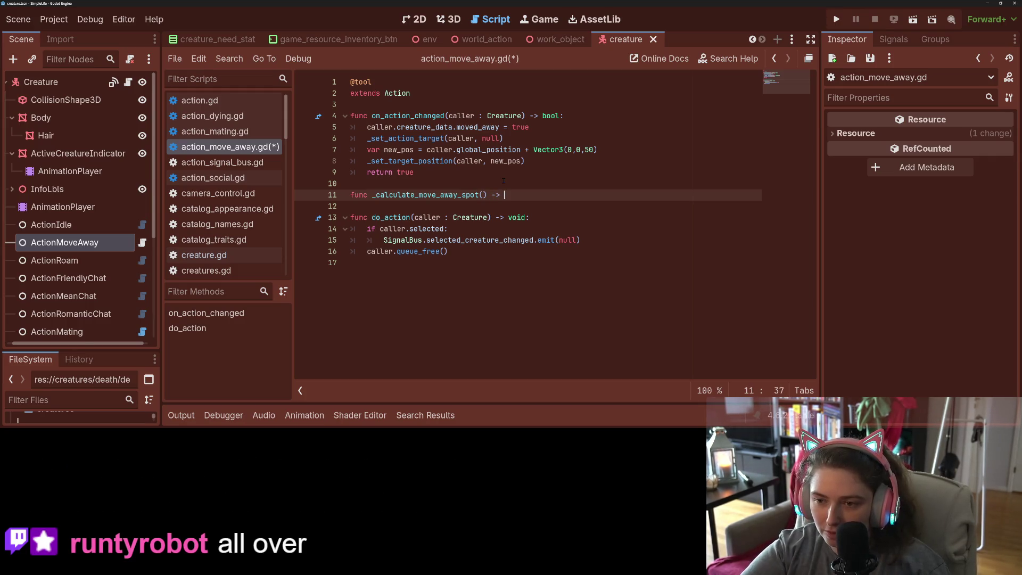
pyautogui.write('Vector3:')
pyautogui.press('Return')
pyautogui.write('return Vec')
pyautogui.press('Down')
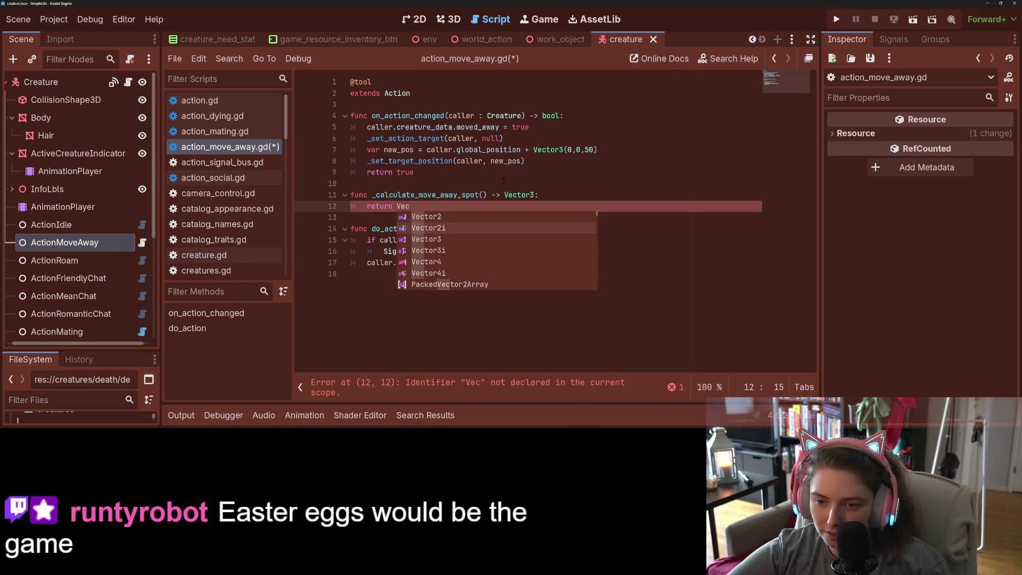
pyautogui.press('Down')
pyautogui.press('Return')
pyautogui.write('.Z')
pyautogui.press('Return')
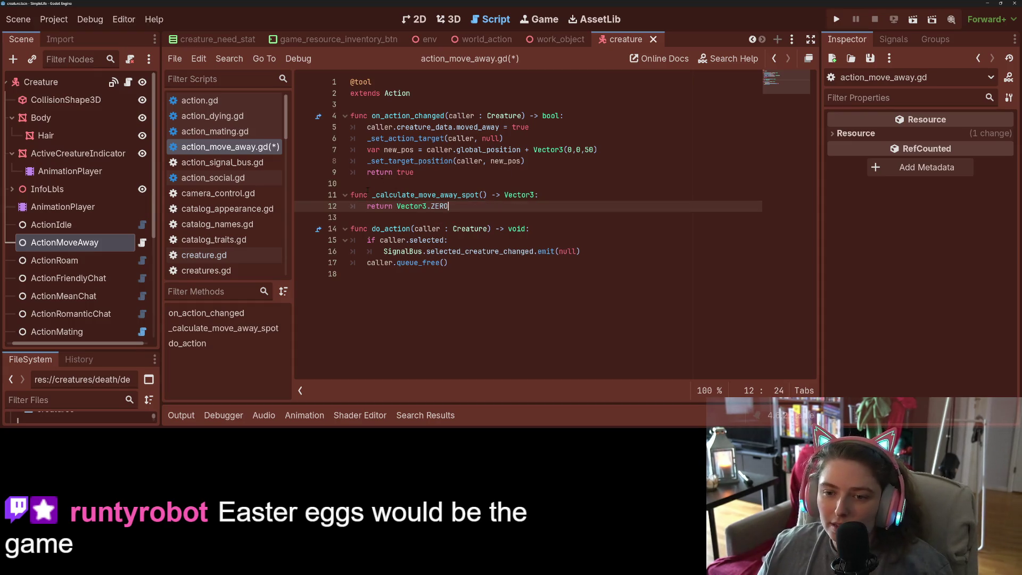
# Replace line 7's fixed position expression with a call to _calculate_move_away_spot() and save
pyautogui.moveTo(372, 194); pyautogui.dragTo(486, 195)
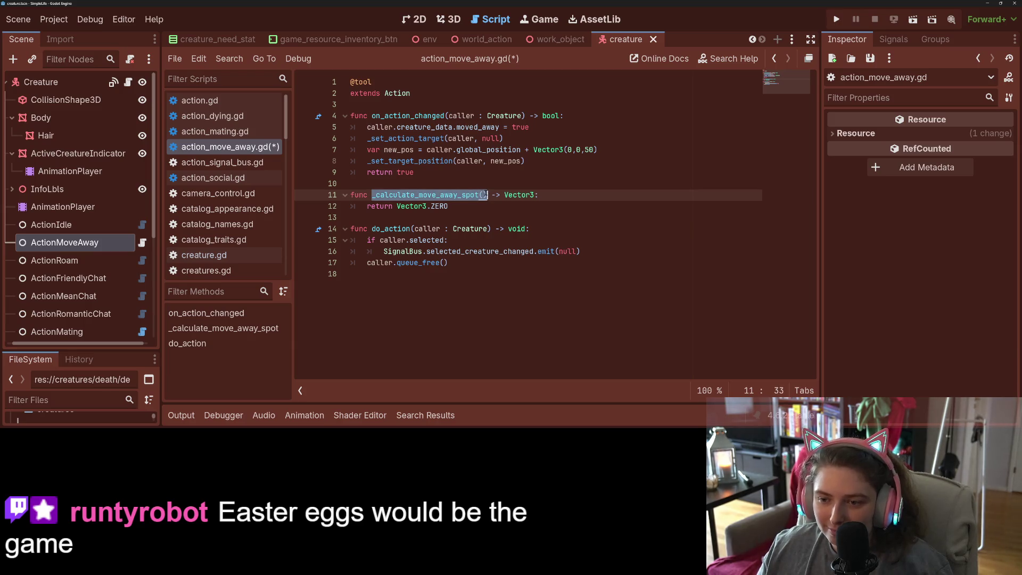
pyautogui.hotkey('ctrl', 'c')
pyautogui.moveTo(426, 150); pyautogui.dragTo(600, 149)
pyautogui.hotkey('ctrl', 'v')
pyautogui.hotkey('ctrl', 's')
# Add a caller : Creature parameter, pass caller at the call site, and start a current_dir variable
pyautogui.click(554, 198)
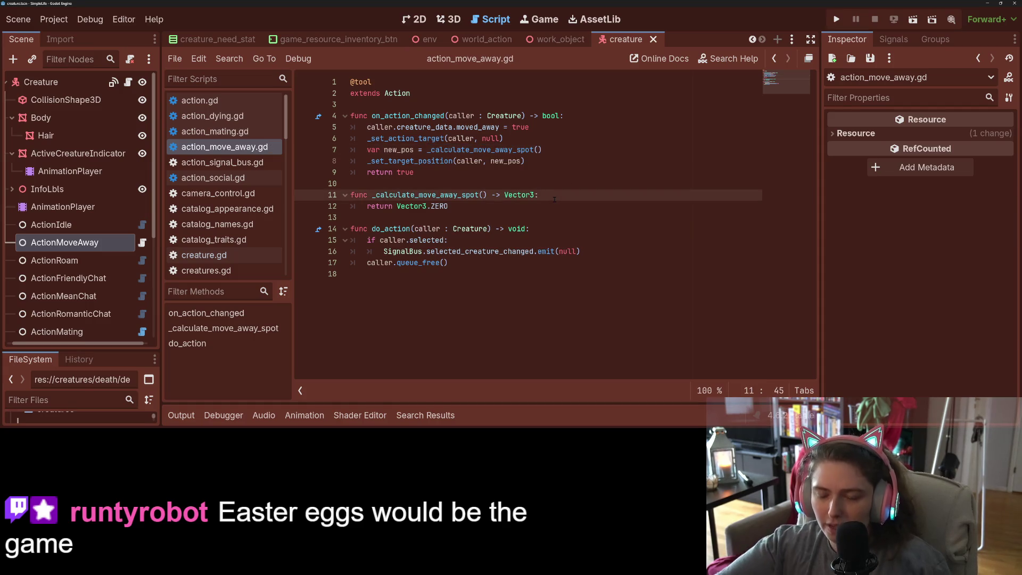
pyautogui.press('Return')
pyautogui.press('Return')
pyautogui.press('Up')
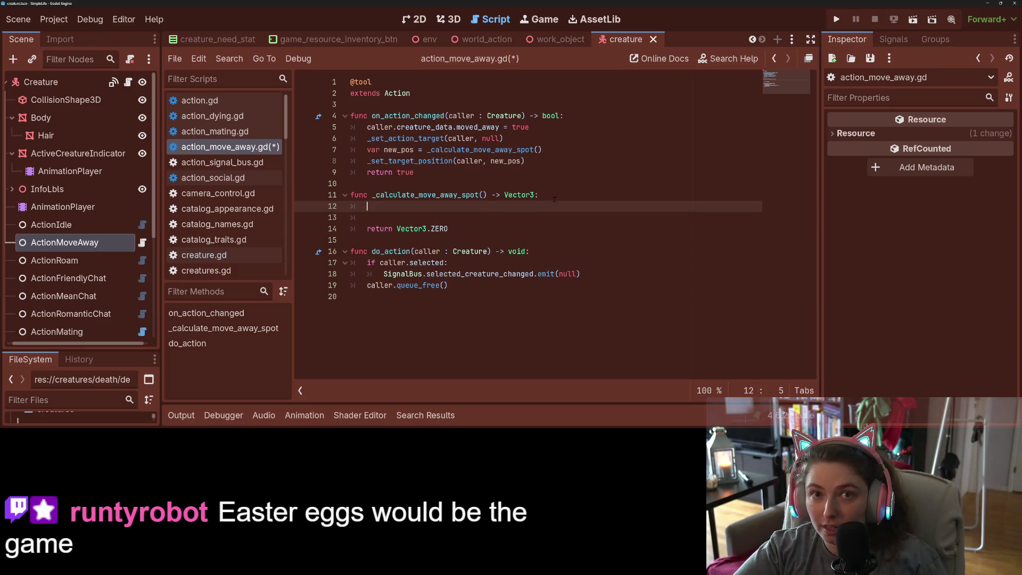
pyautogui.write('var ')
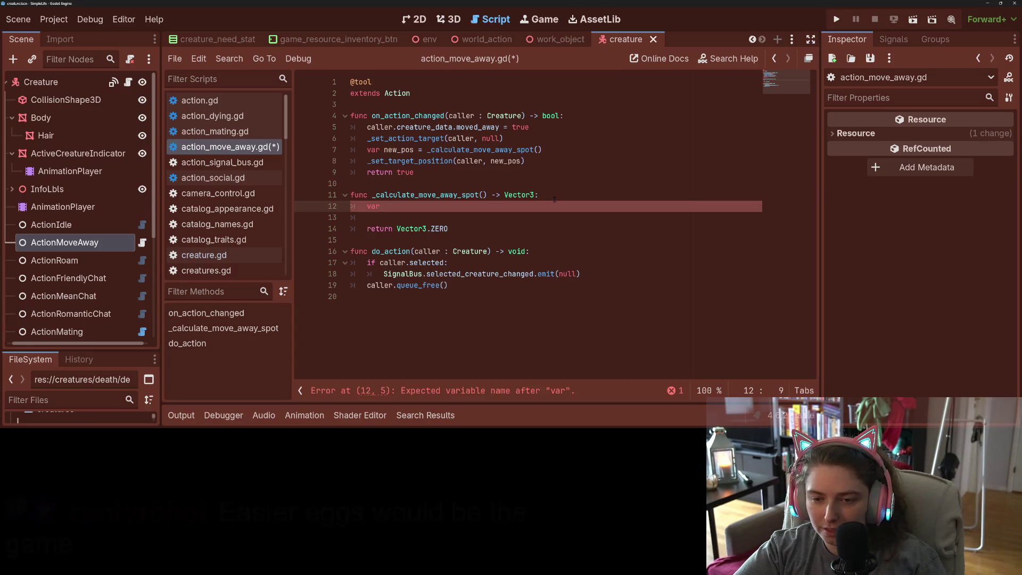
pyautogui.write('c')
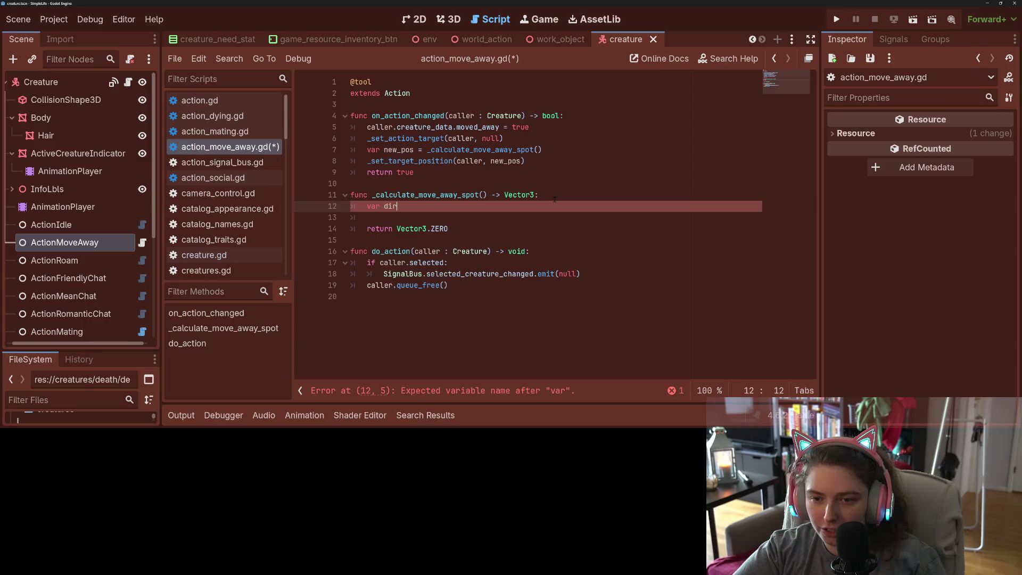
pyautogui.write('urrent_dir')
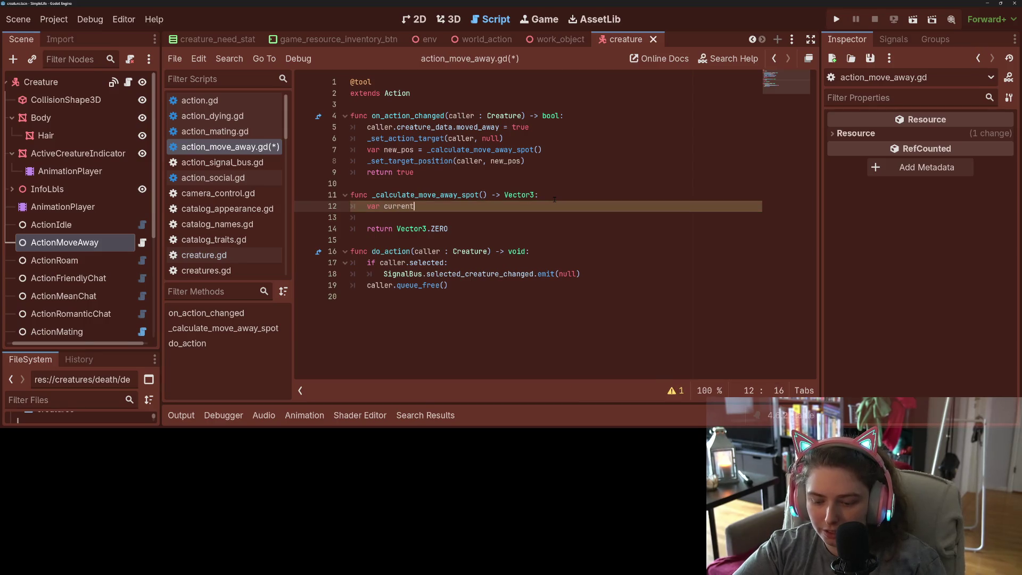
pyautogui.press('Up')
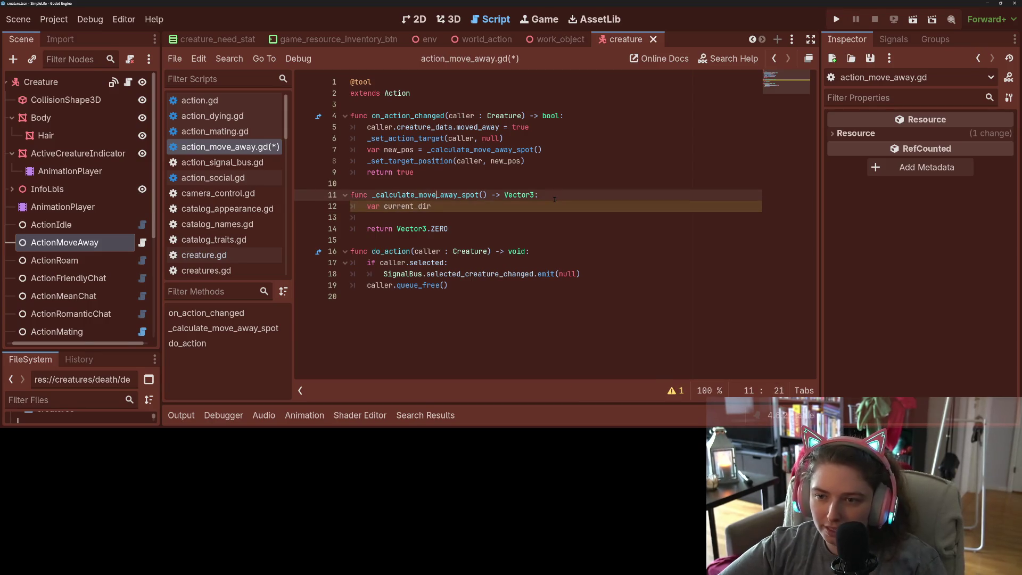
pyautogui.press('Right')
pyautogui.press('Right')
pyautogui.press('Right')
pyautogui.write('calle')
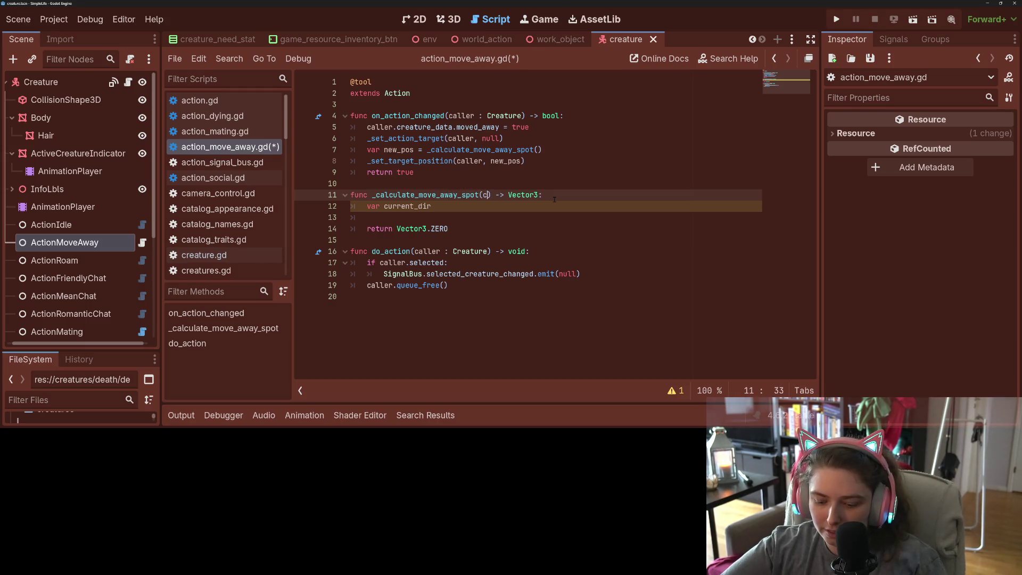
pyautogui.write('r : Cre')
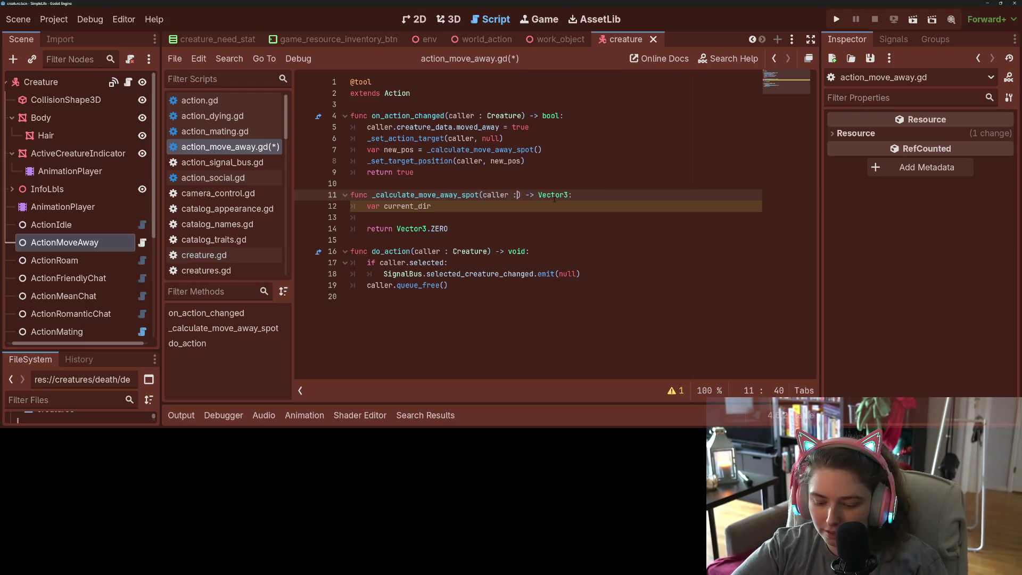
pyautogui.write('ature')
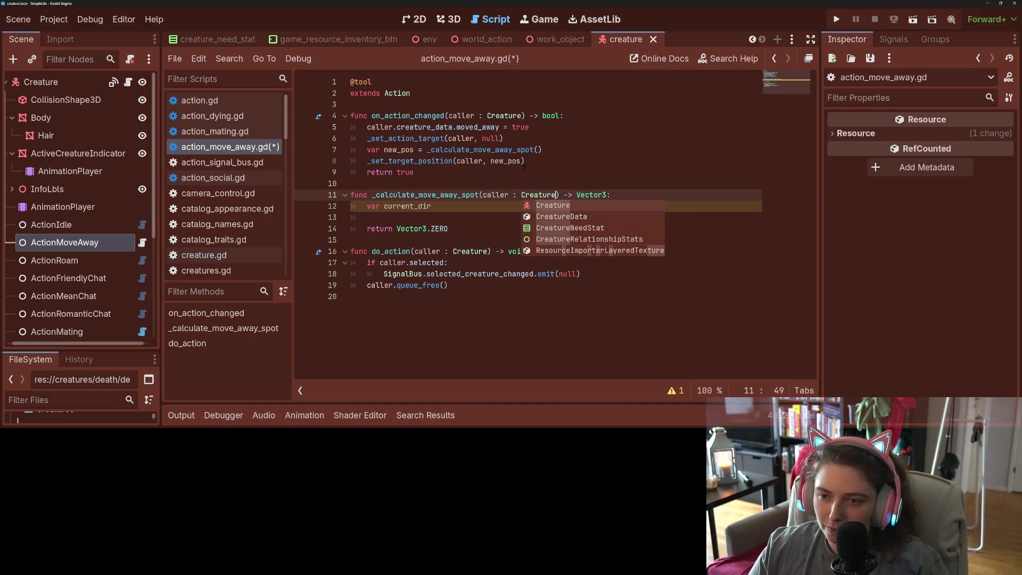
pyautogui.click(538, 150)
pyautogui.write('caller')
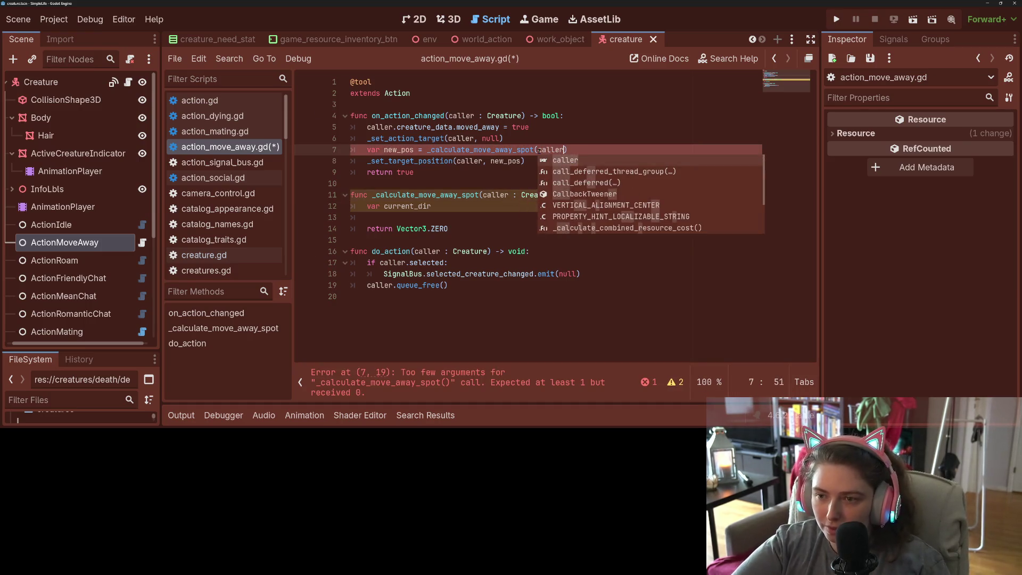
# Set current_dir to caller.global_position.normalized() and open the normalized() documentation
pyautogui.click(466, 204)
pyautogui.write('= caller.glo')
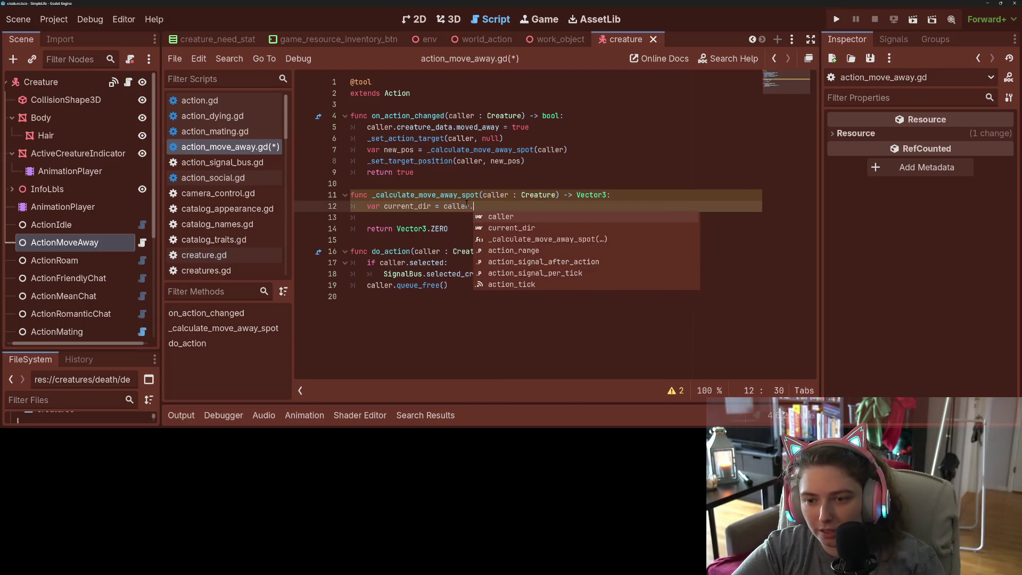
pyautogui.press('Down')
pyautogui.press('Return')
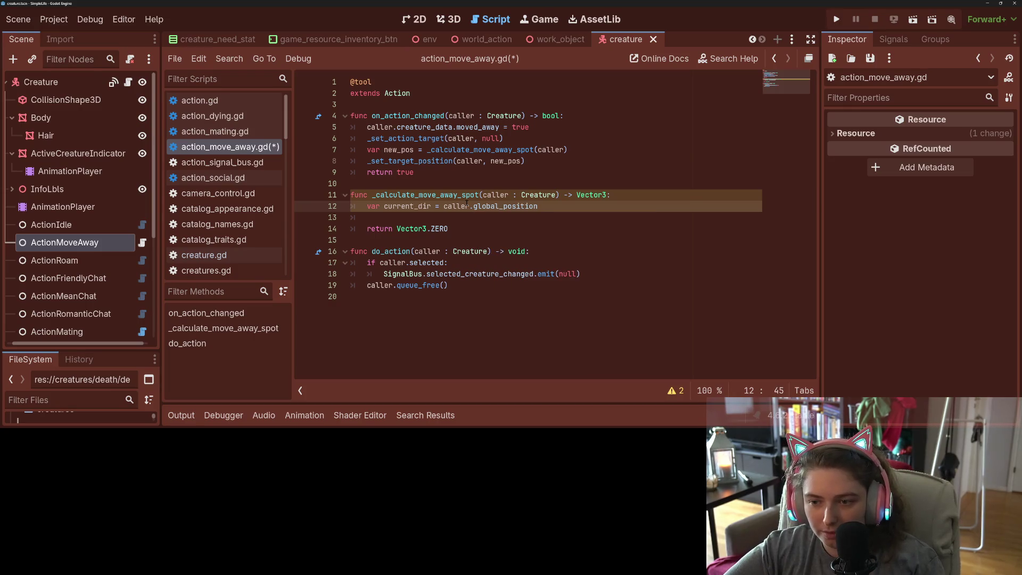
pyautogui.write('no')
pyautogui.press('Return')
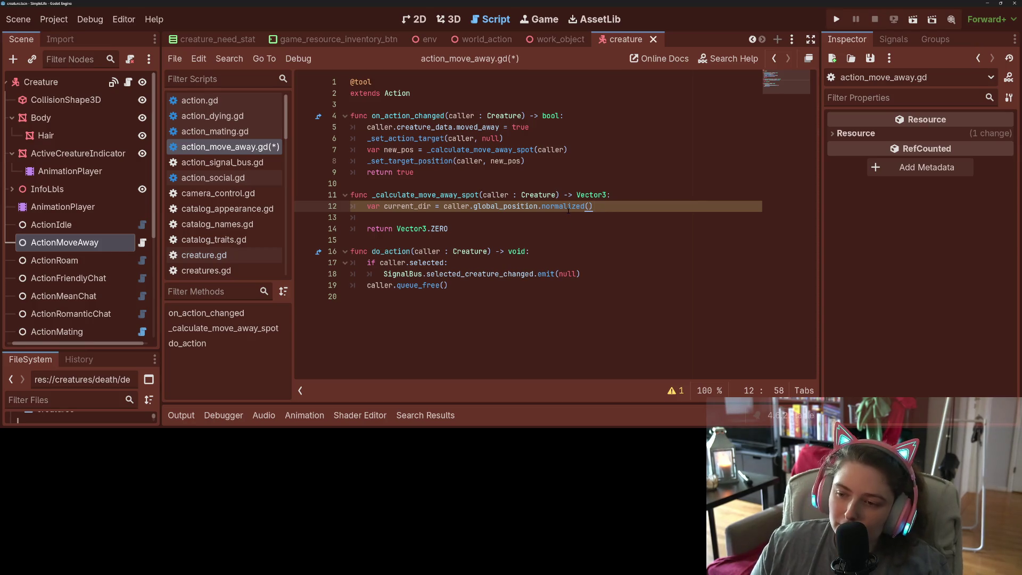
pyautogui.moveTo(571, 206)
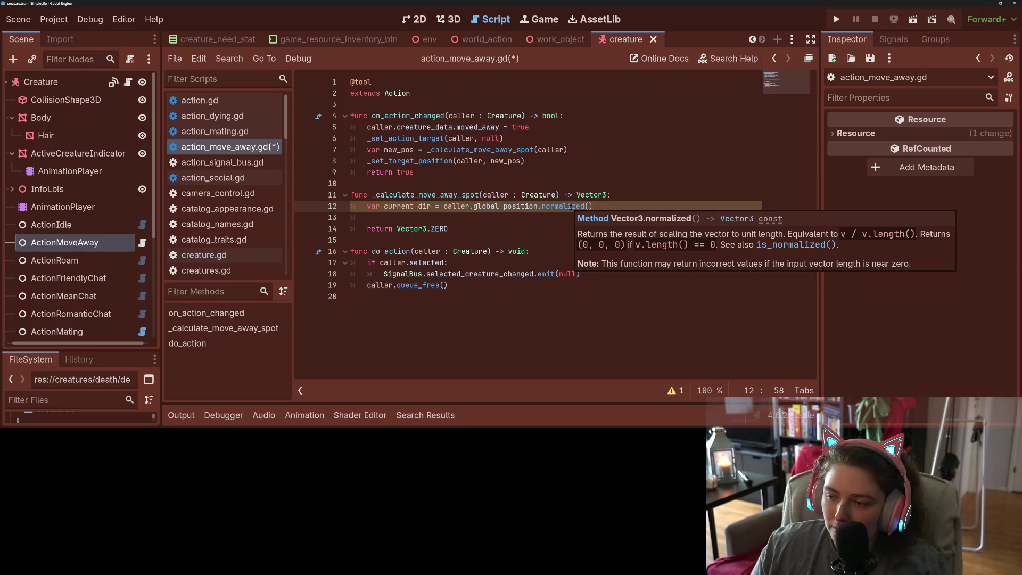
pyautogui.keyDown('ctrl'); pyautogui.click(566, 206); pyautogui.keyUp('ctrl')
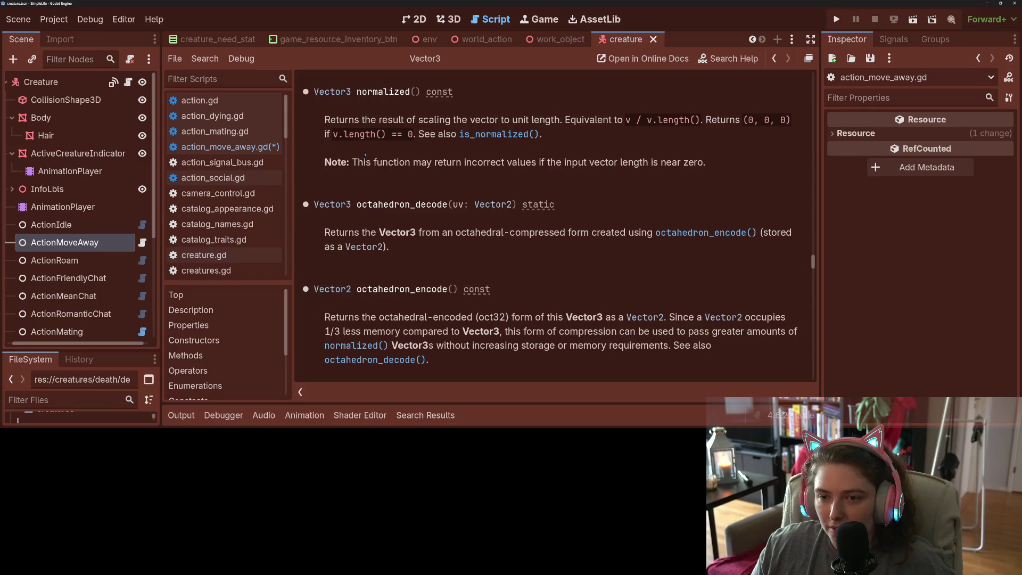
# Add an 'if caller.global_position.length() > 0:' check at the top of _calculate_move_away_spot
pyautogui.click(229, 146)
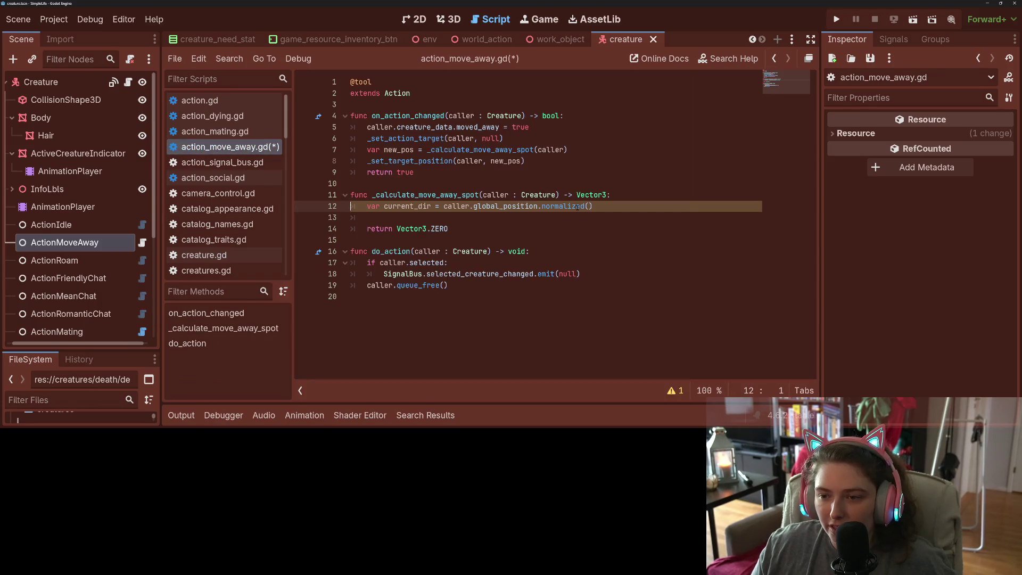
pyautogui.click(628, 198)
pyautogui.press('Return')
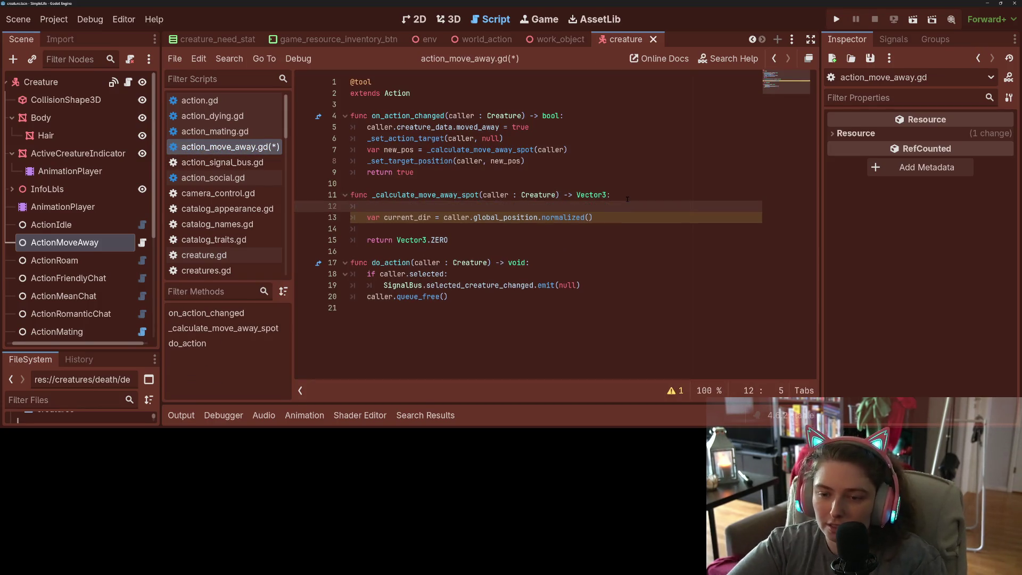
pyautogui.write('if ')
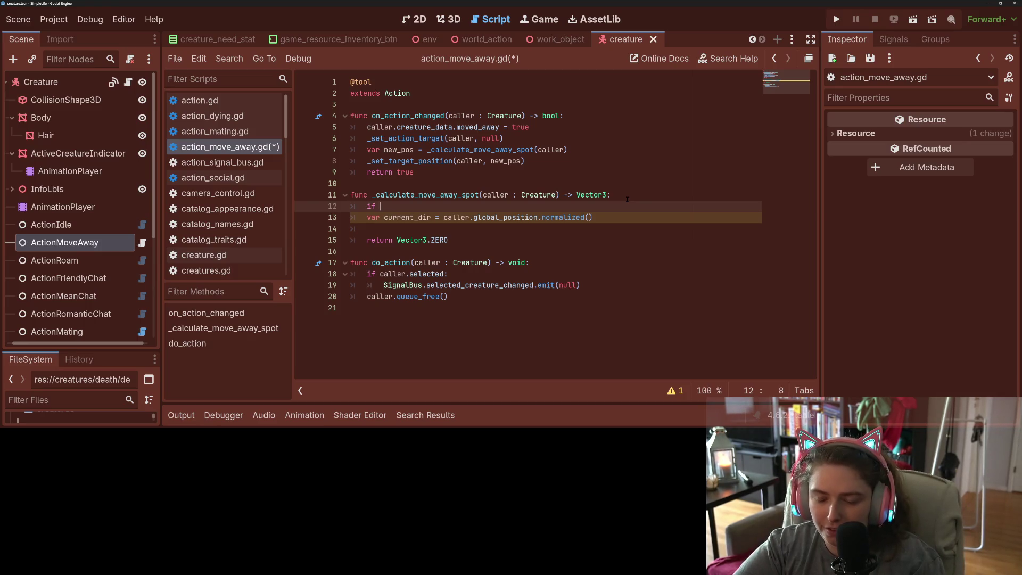
pyautogui.write('caller.glo')
pyautogui.press('Return')
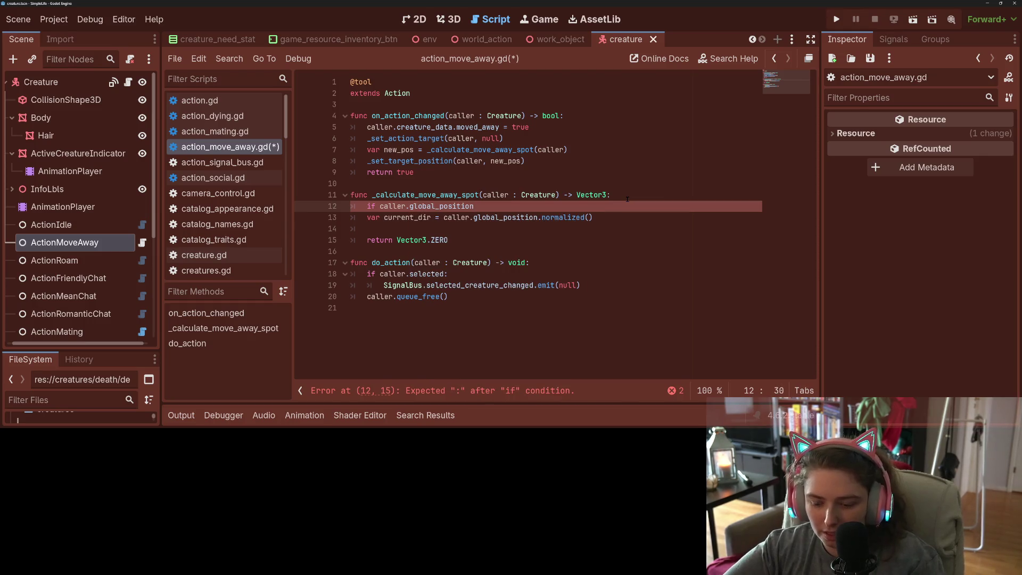
pyautogui.write('.len')
pyautogui.press('Return')
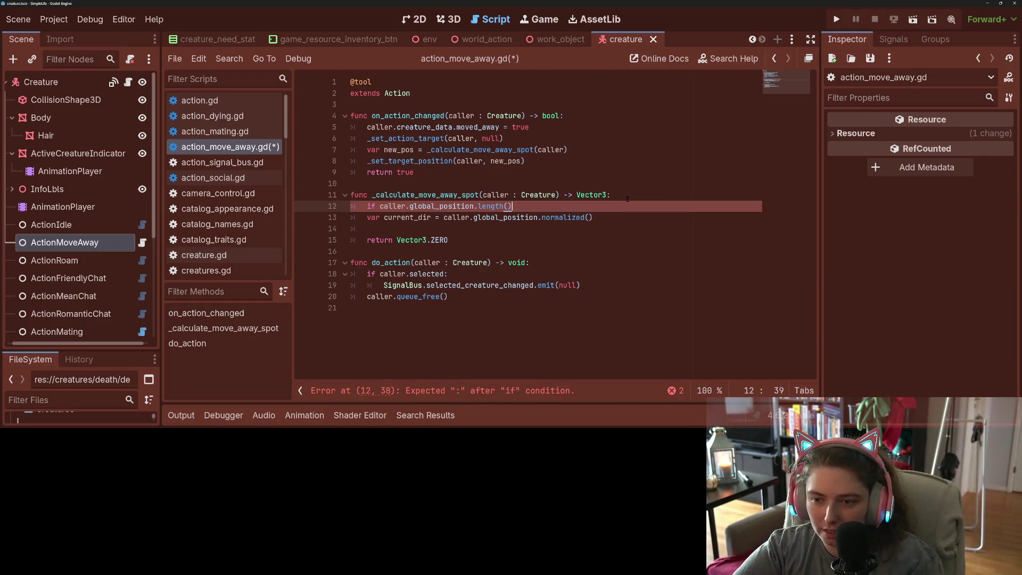
pyautogui.write('> 0:')
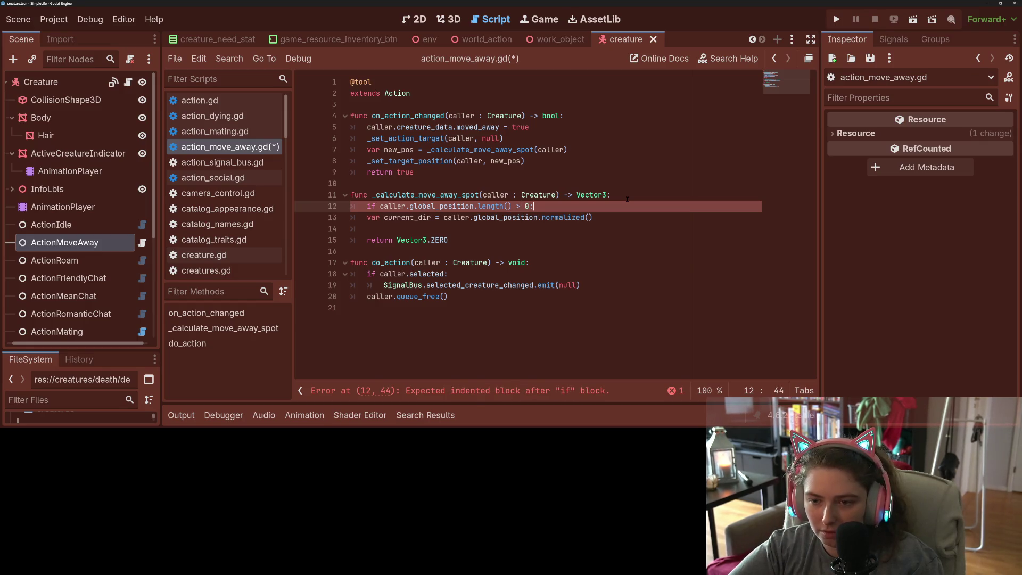
# Declare 'var current_dir : Vector3' above the check, indent the assignment inside it, and save
pyautogui.moveTo(366, 217); pyautogui.dragTo(433, 219)
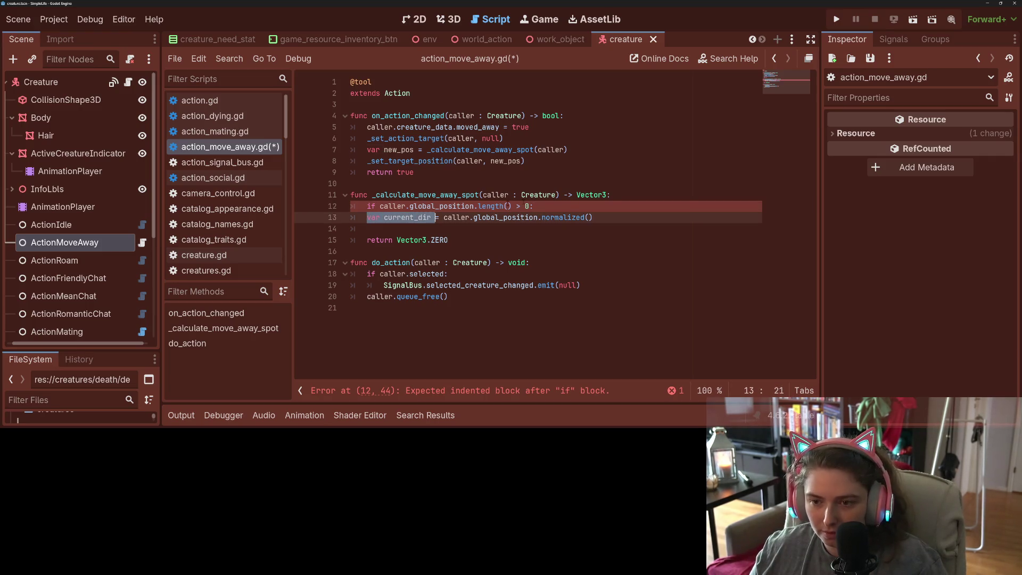
pyautogui.hotkey('ctrl', 'c')
pyautogui.click(617, 195)
pyautogui.press('Return')
pyautogui.hotkey('ctrl', 'v')
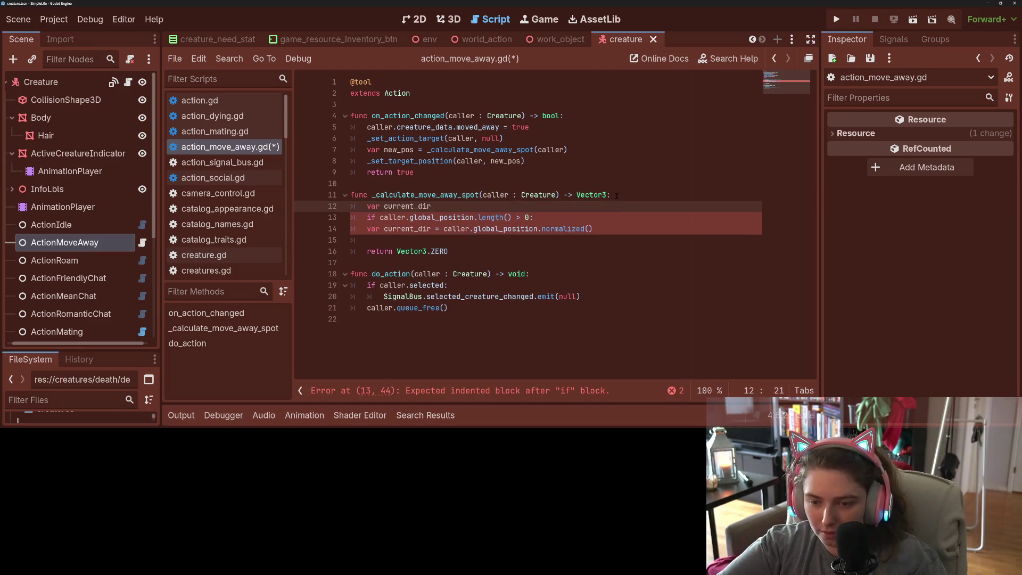
pyautogui.write(': Vec')
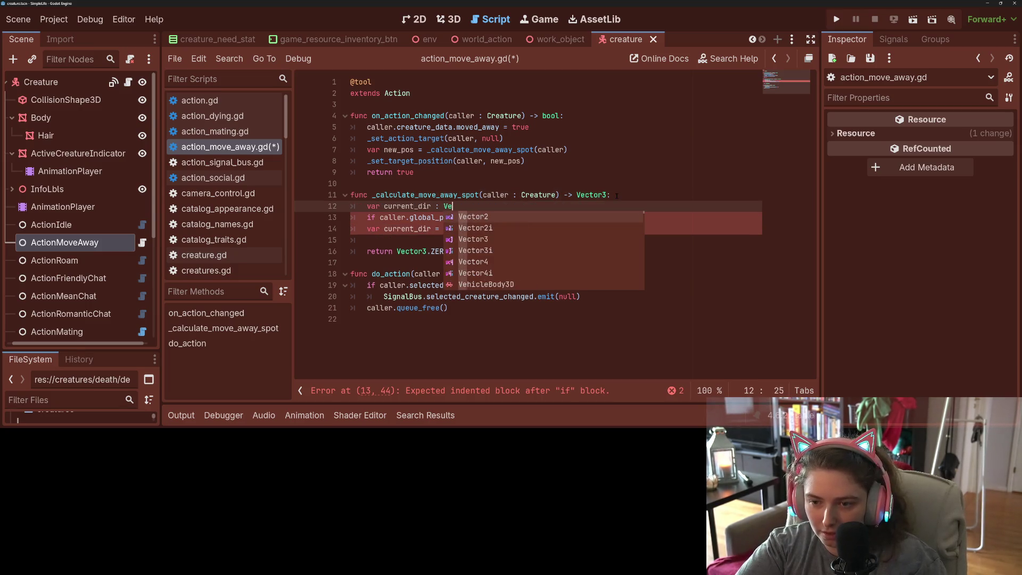
pyautogui.press('Down')
pyautogui.press('Down')
pyautogui.press('Return')
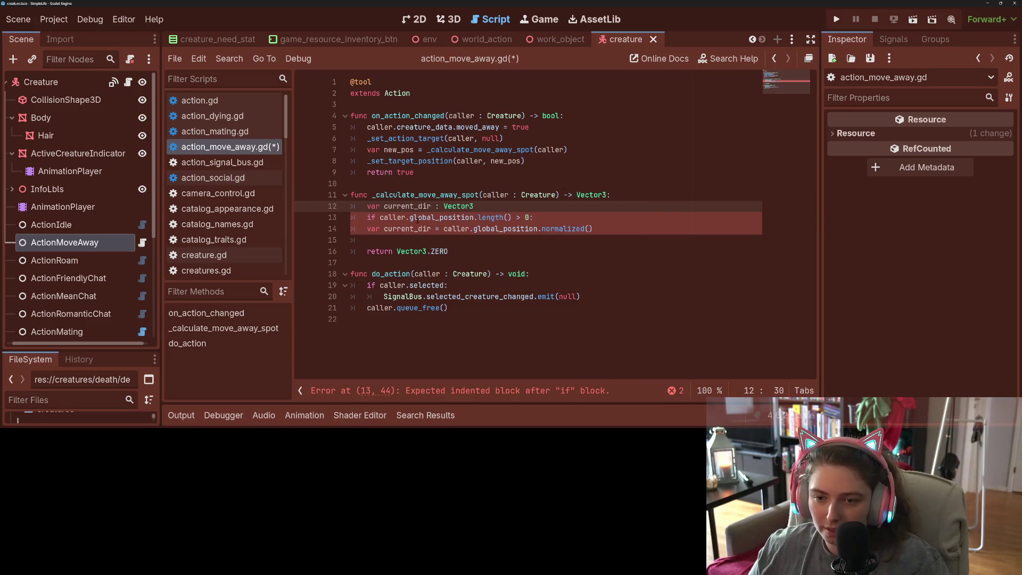
pyautogui.click(368, 229)
pyautogui.press('Delete')
pyautogui.press('Delete')
pyautogui.press('Delete')
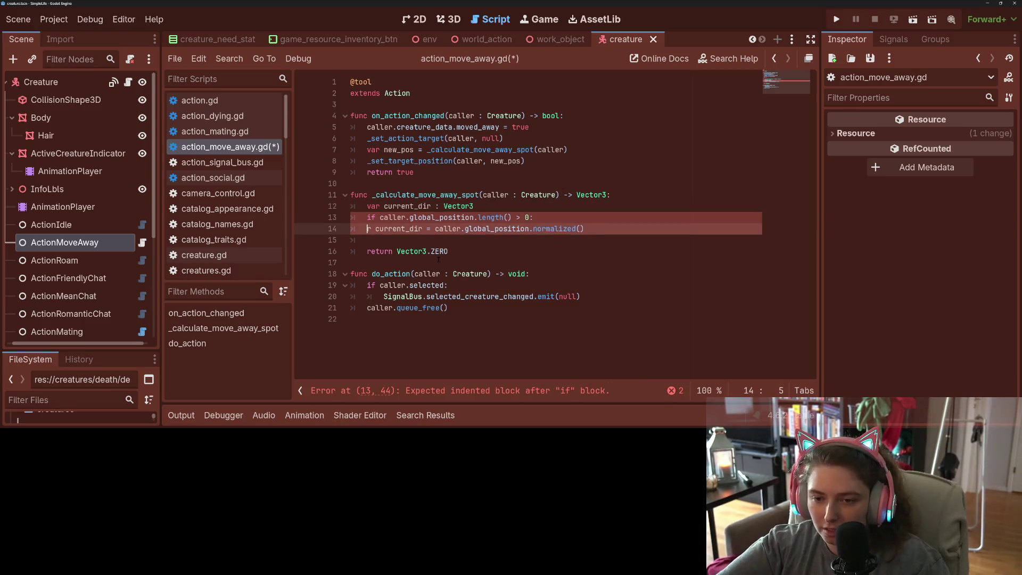
pyautogui.press('Tab')
pyautogui.hotkey('ctrl', 's')
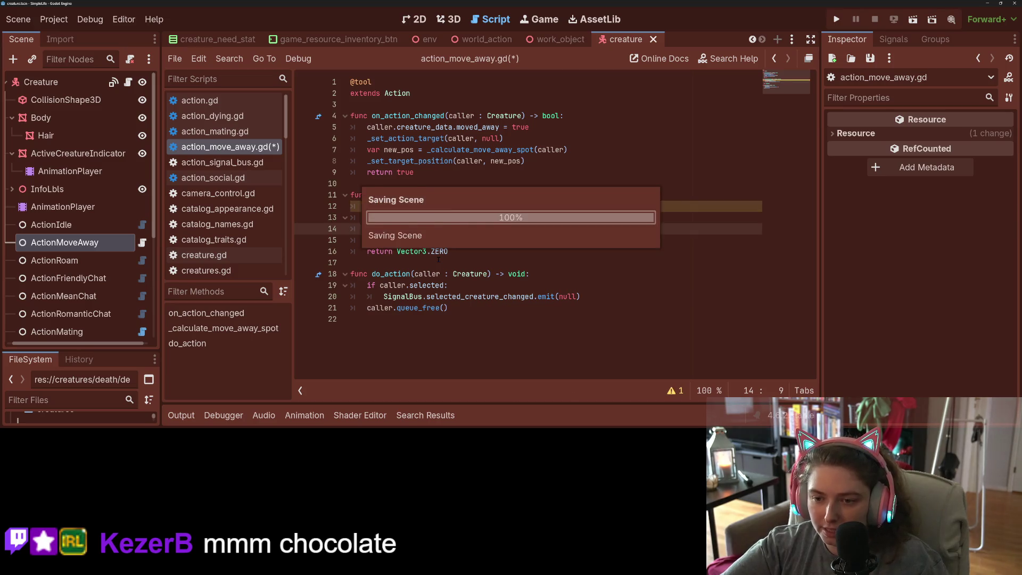
# Give the current_dir declaration a default of Vector3(1,0,0) and save the script
pyautogui.press('Up')
pyautogui.press('Up')
pyautogui.press('End')
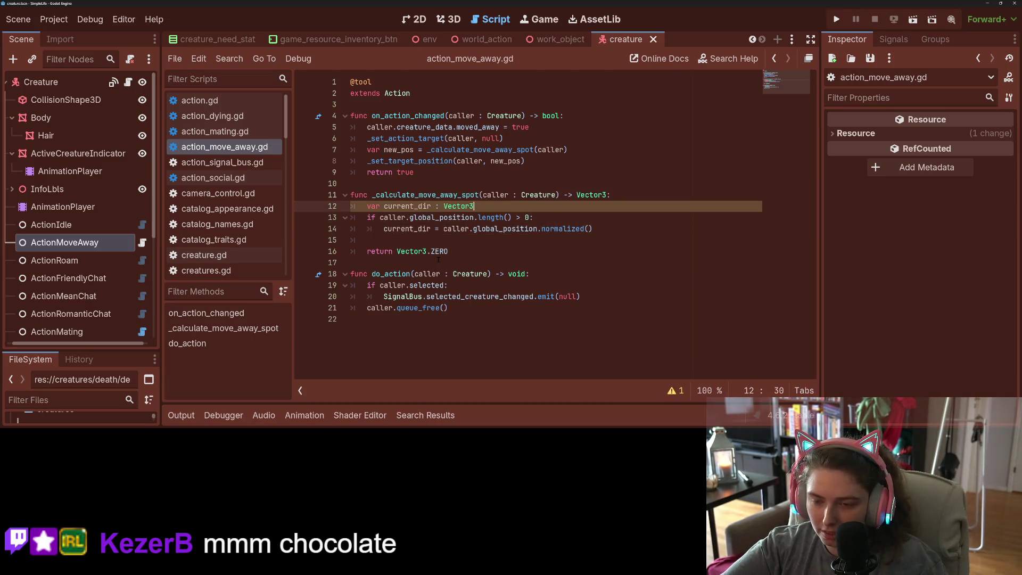
pyautogui.write('= ')
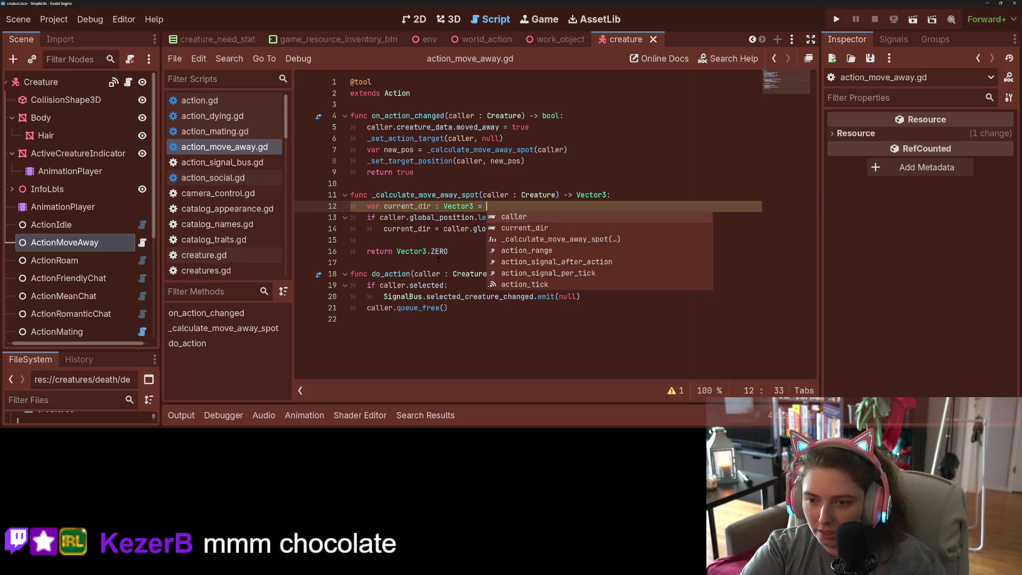
pyautogui.write('V')
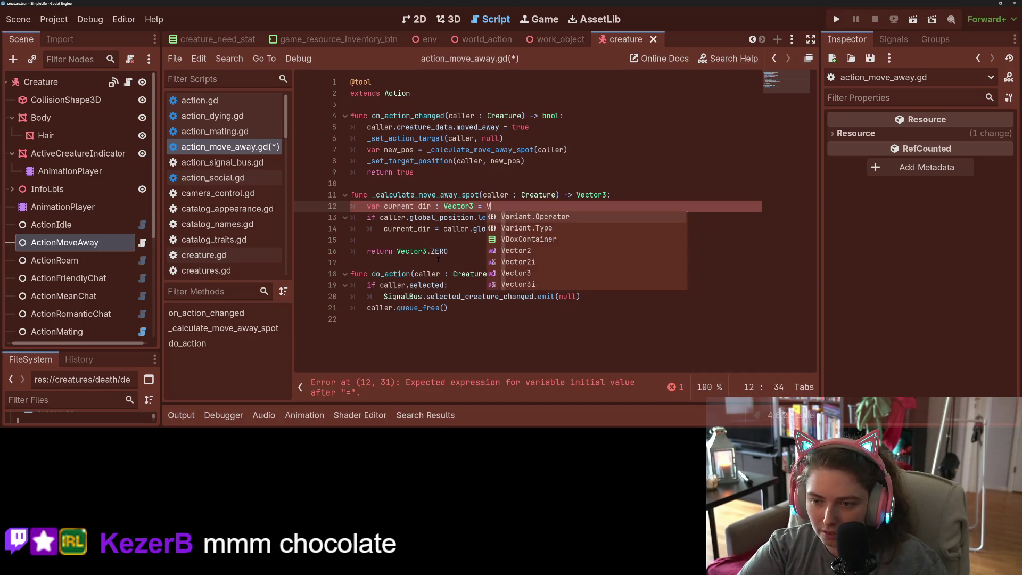
pyautogui.write('ect')
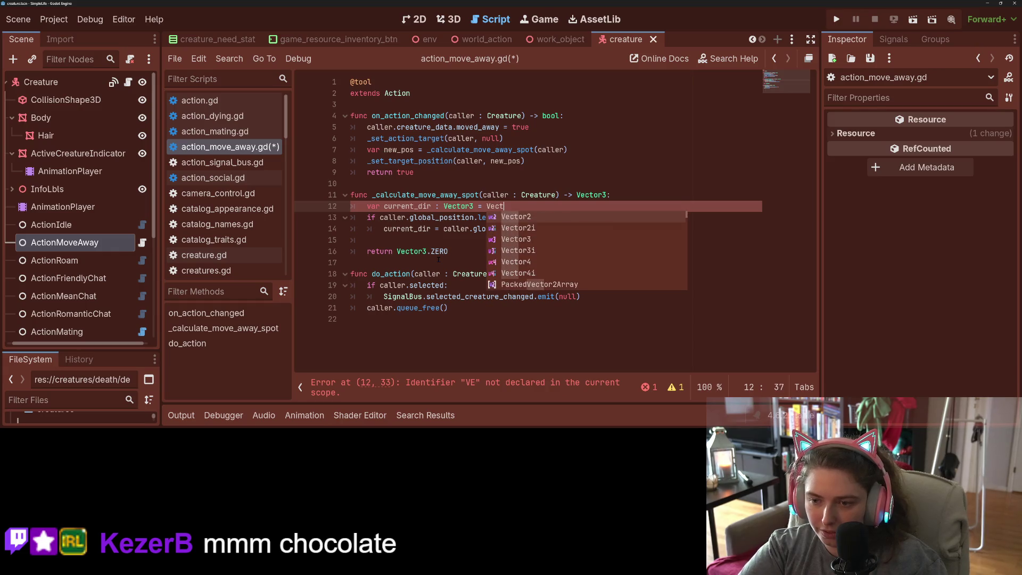
pyautogui.press('Down')
pyautogui.press('Return')
pyautogui.write('.')
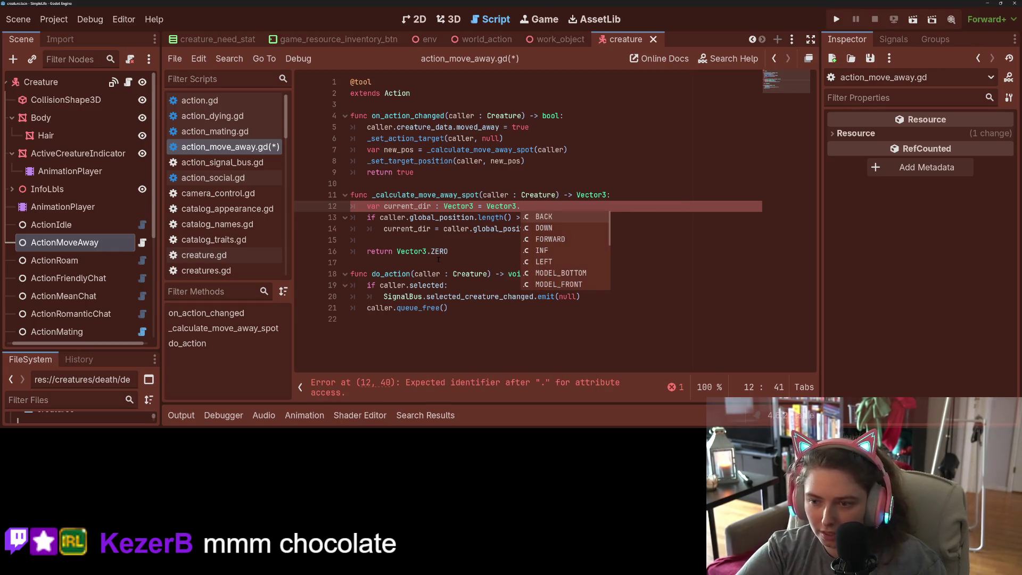
pyautogui.press('Down')
pyautogui.press('Down')
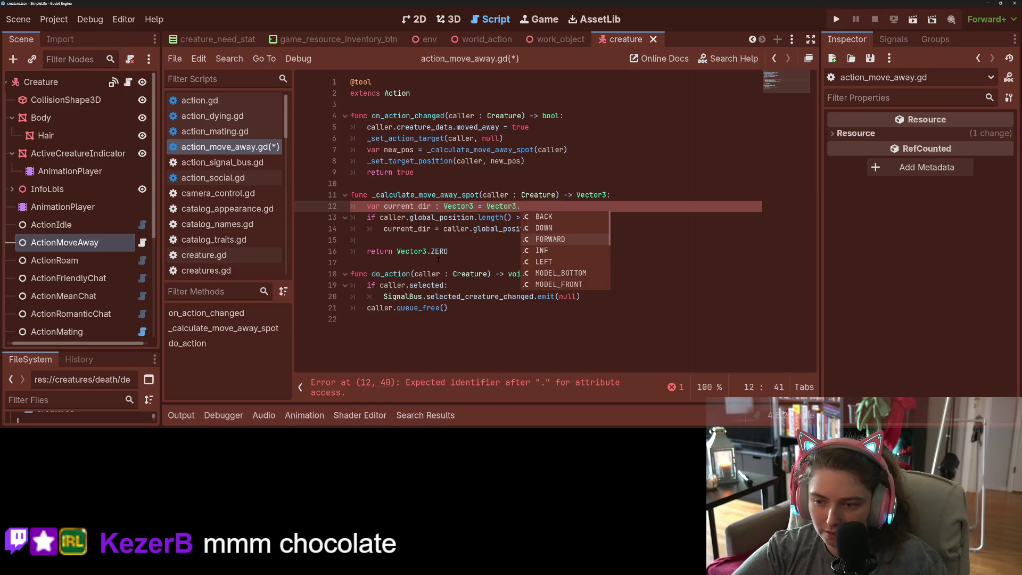
pyautogui.press('BackSpace')
pyautogui.write('(')
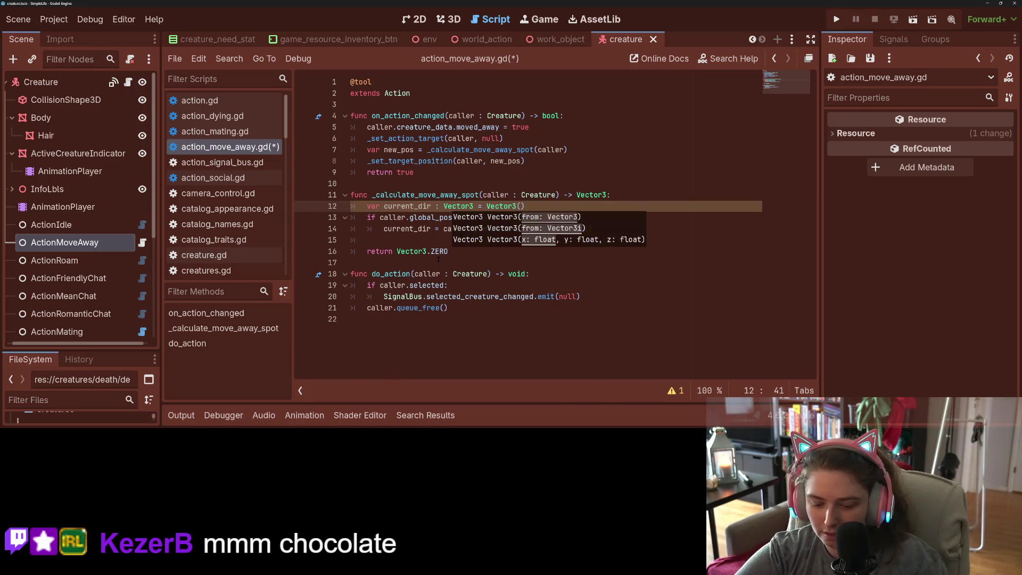
pyautogui.write('1,0,')
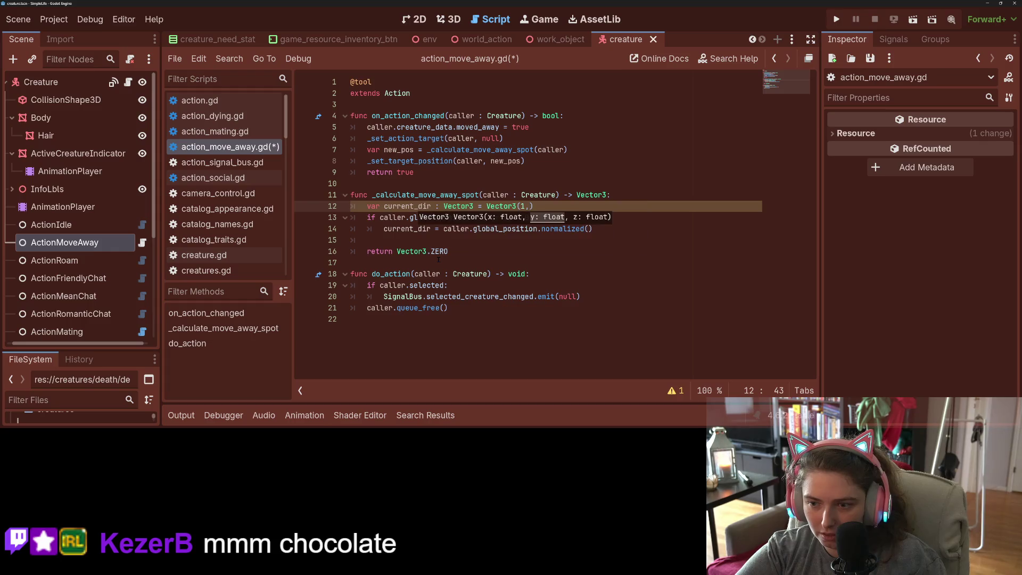
pyautogui.write('0')
pyautogui.hotkey('ctrl', 's')
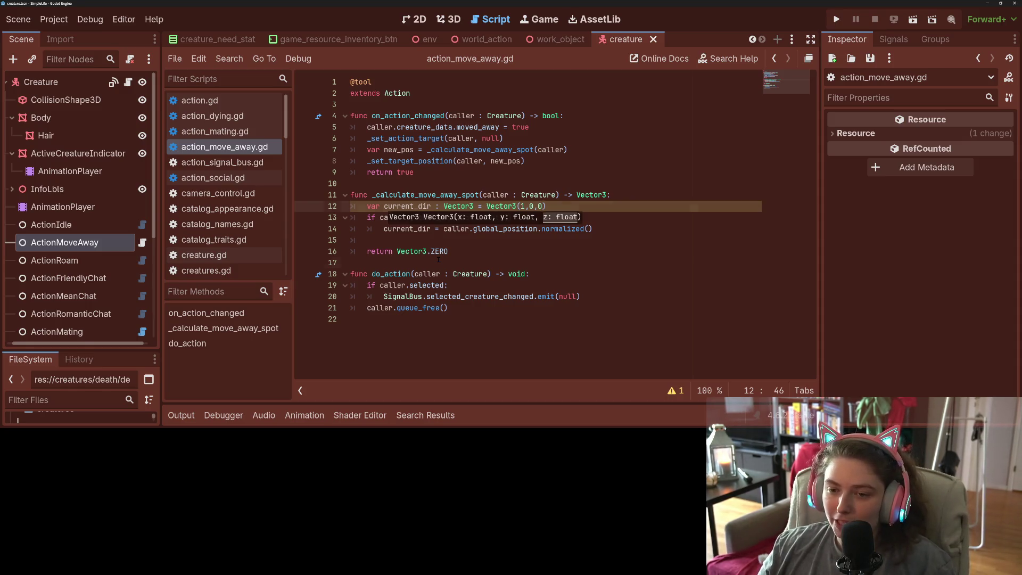
# Make the function return current_dir * GlobalSettings.global_position_limit * 1.5 and save
pyautogui.click(438, 261)
pyautogui.click(452, 251)
pyautogui.click(465, 241)
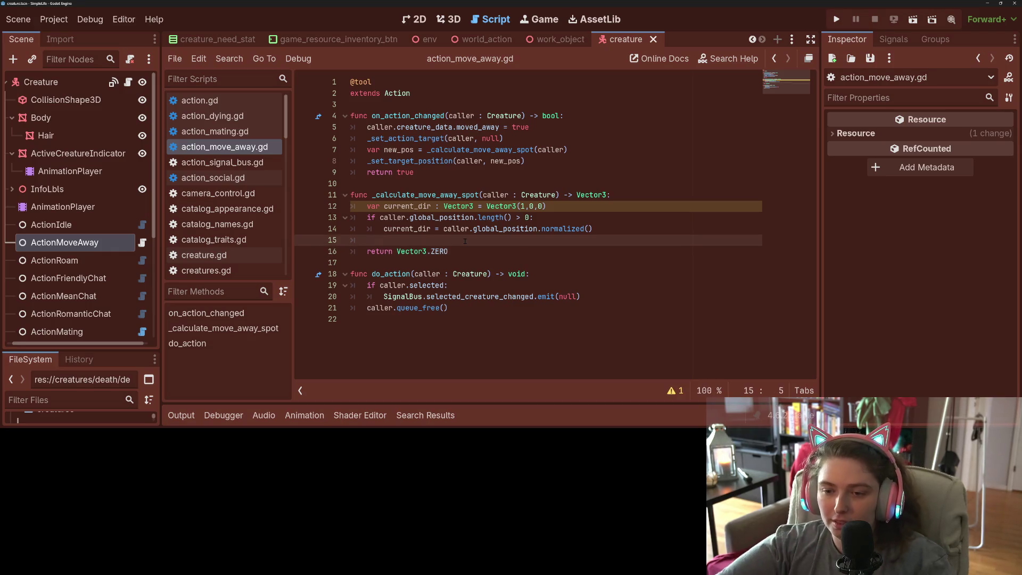
pyautogui.press('Down')
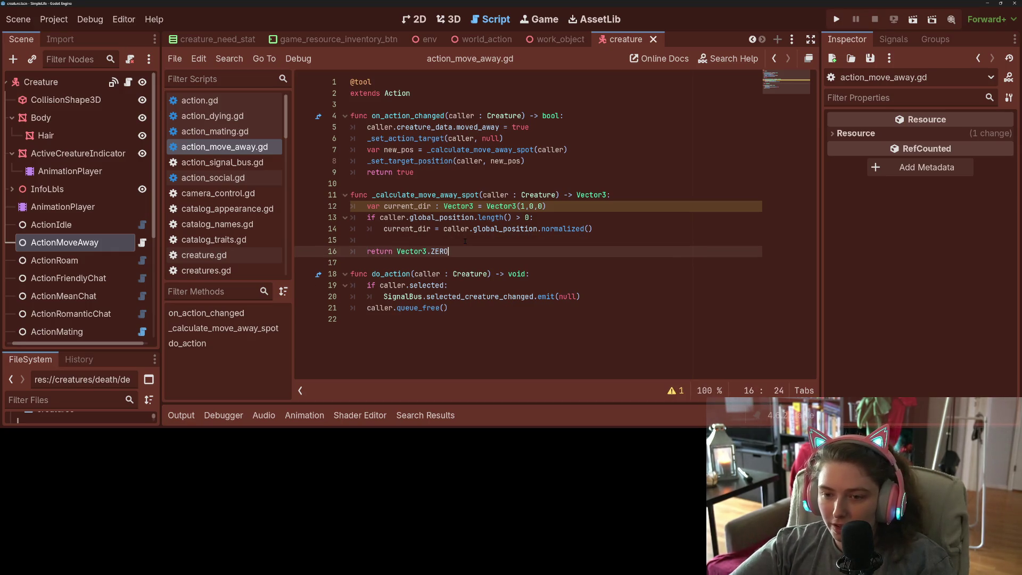
pyautogui.press('BackSpace')
pyautogui.press('BackSpace')
pyautogui.press('BackSpace')
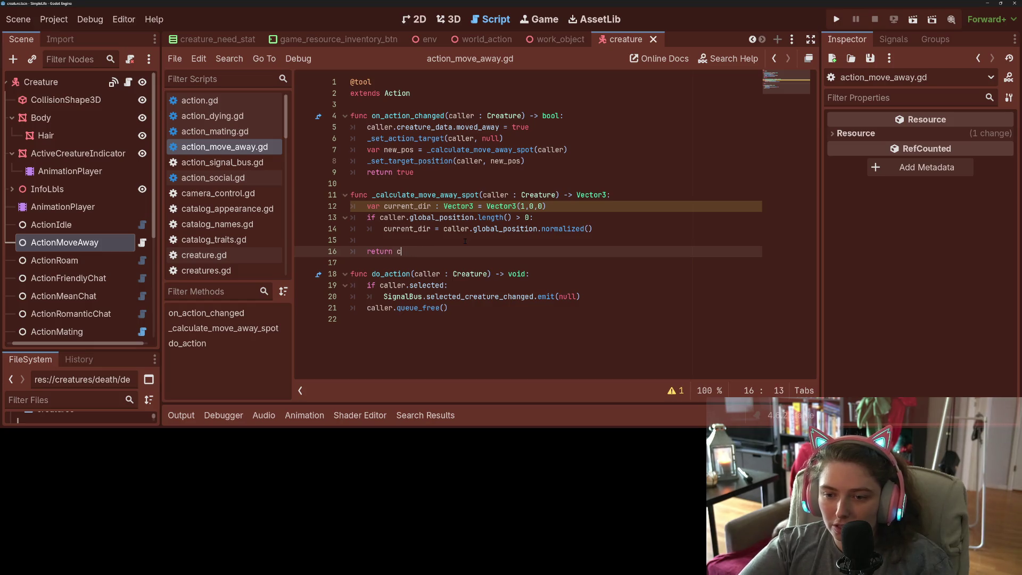
pyautogui.write('urrent_dir *')
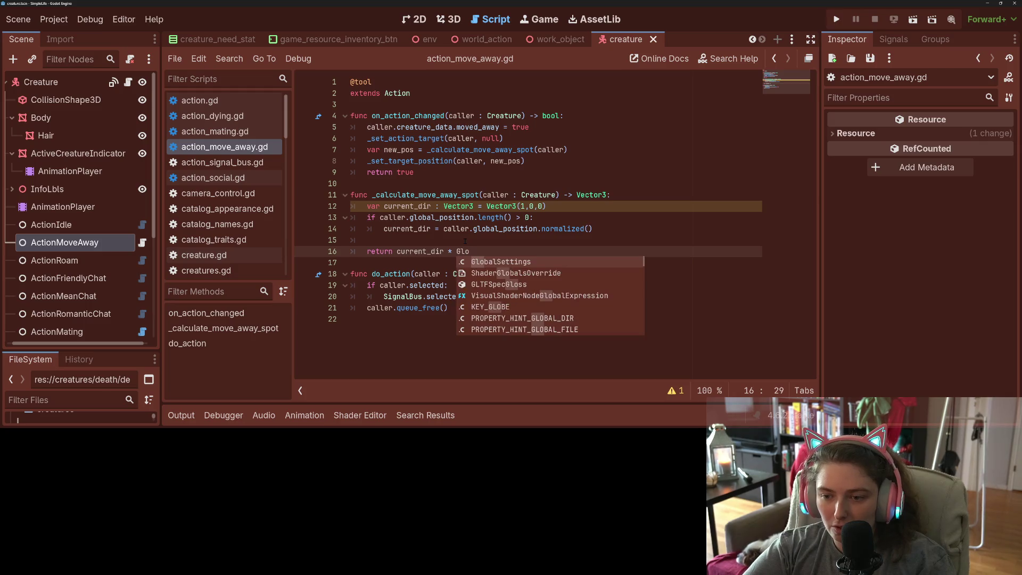
pyautogui.press('Return')
pyautogui.write('.')
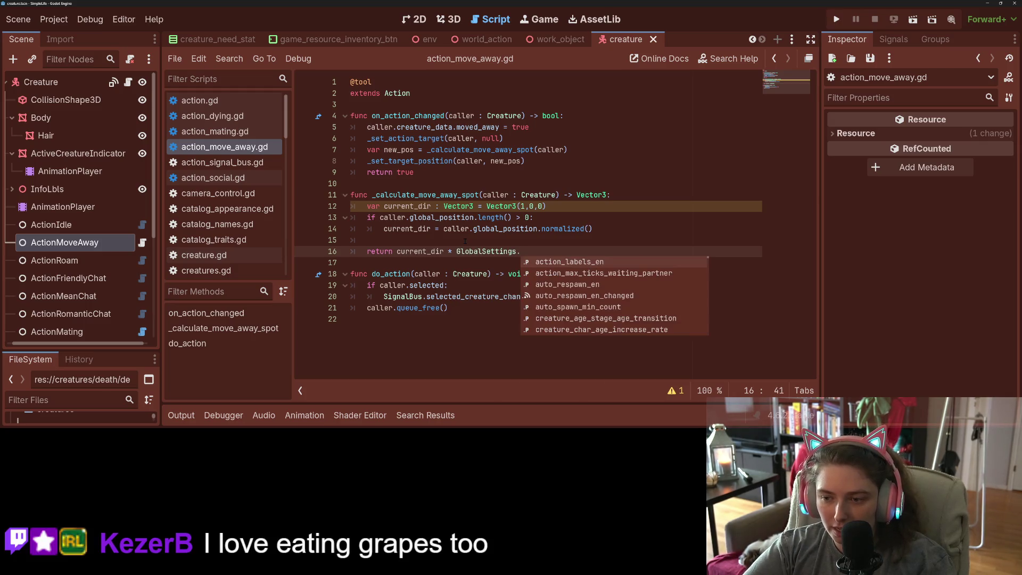
pyautogui.write('f')
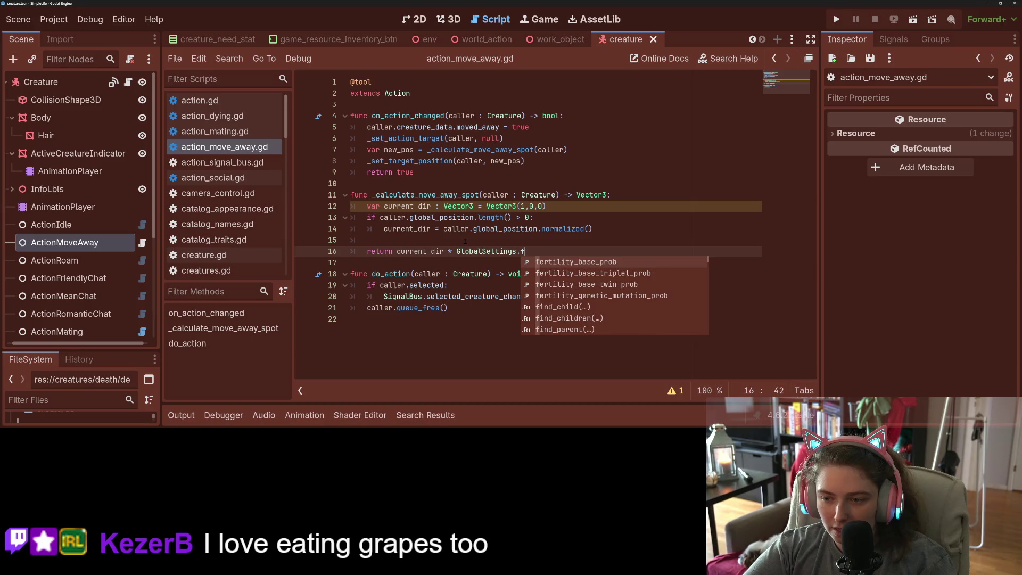
pyautogui.press('BackSpace')
pyautogui.write('gl')
pyautogui.press('Return')
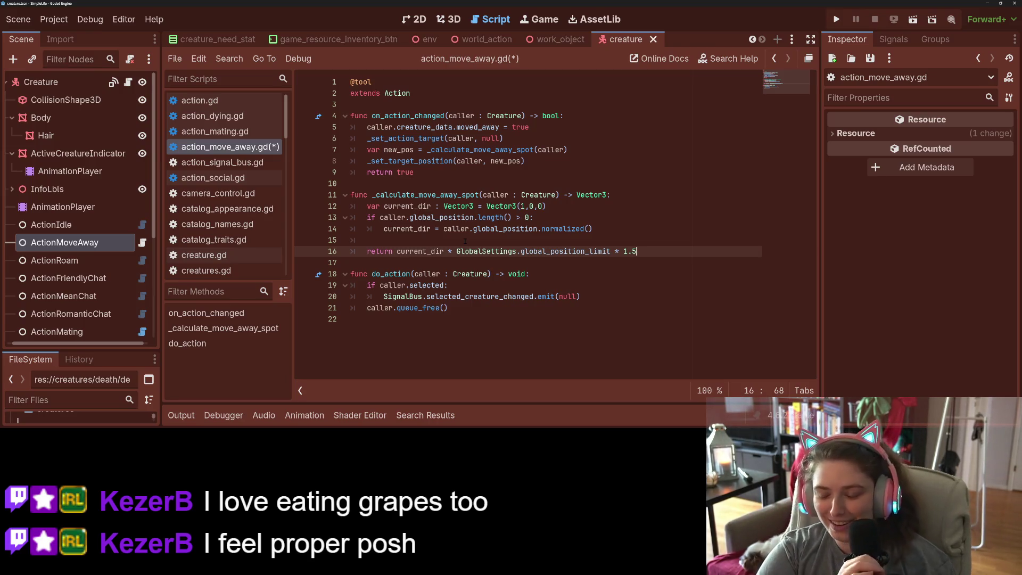
pyautogui.hotkey('ctrl', 's')
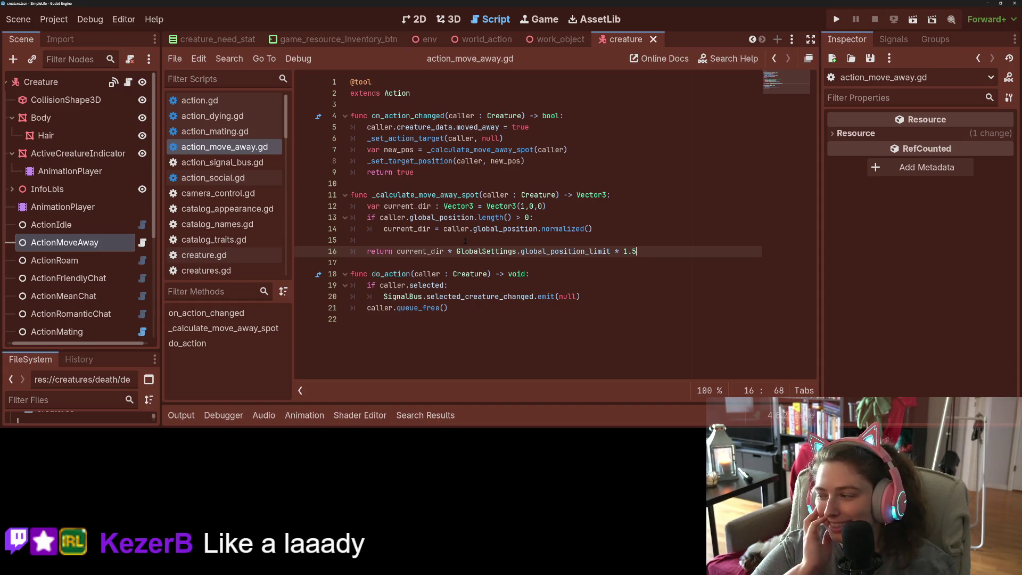
pyautogui.hotkey('ctrl', 's')
# Select global_position_limit and the function name to inspect them, then switch to global_settings.gd
pyautogui.doubleClick(560, 251)
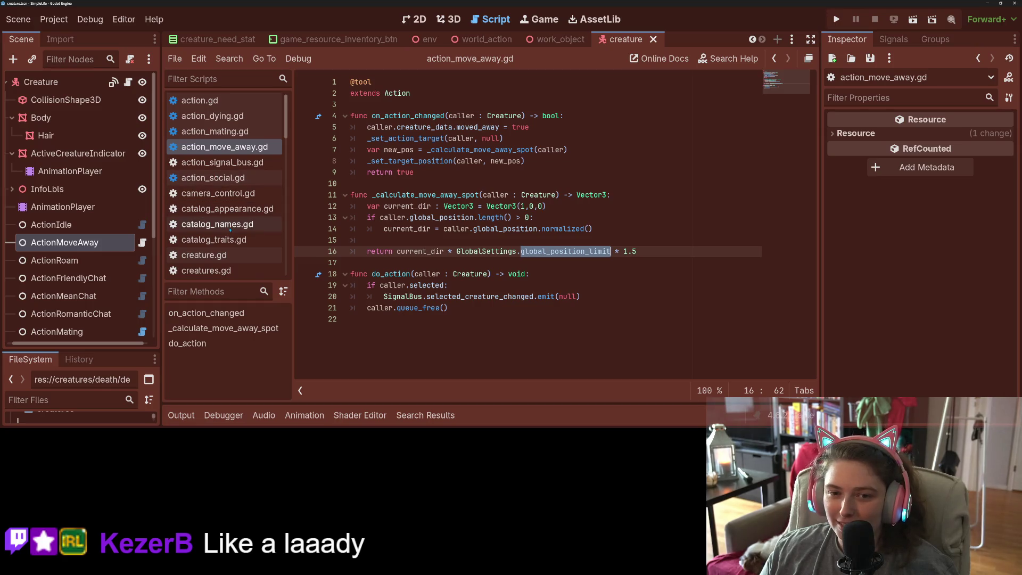
pyautogui.scroll(-5, 230, 230)
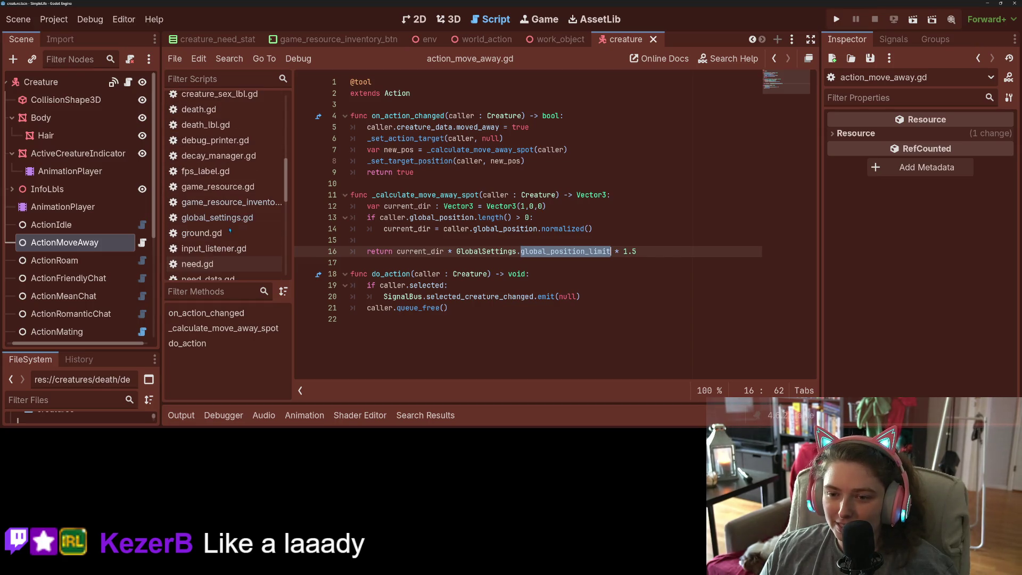
pyautogui.doubleClick(444, 229)
pyautogui.doubleClick(494, 217)
pyautogui.click(441, 195)
pyautogui.doubleClick(441, 195)
pyautogui.scroll(-2, 238, 213)
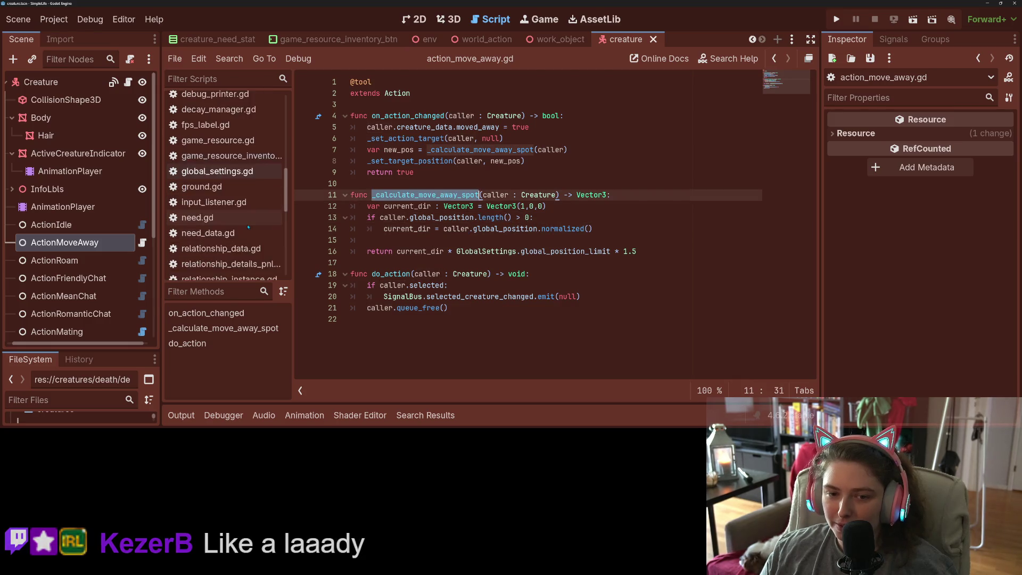
pyautogui.click(238, 195)
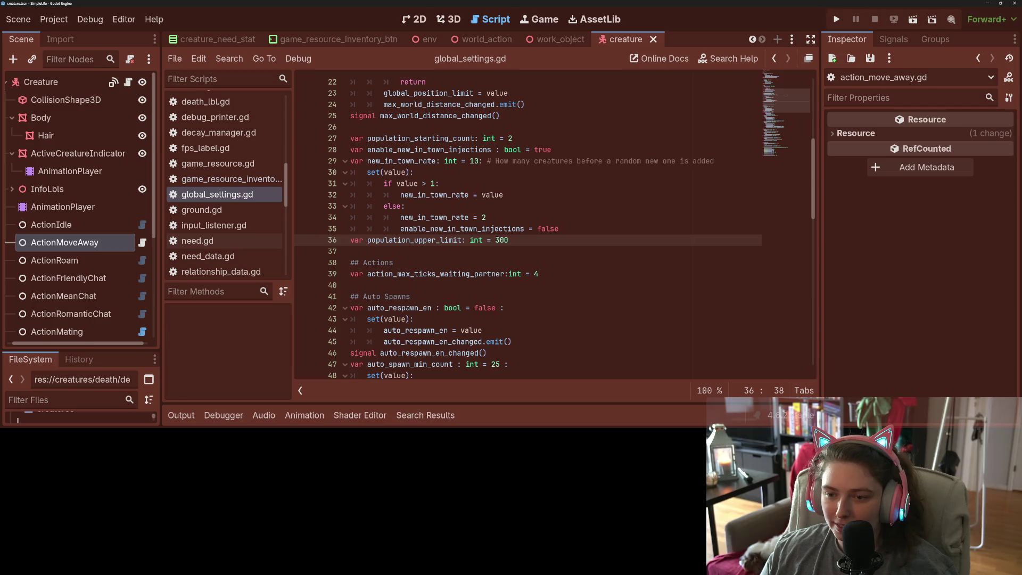
# Restore population_upper_limit 50 and population_starting_count 100, keeping old values commented, save, and relaunch the game
pyautogui.write('50#')
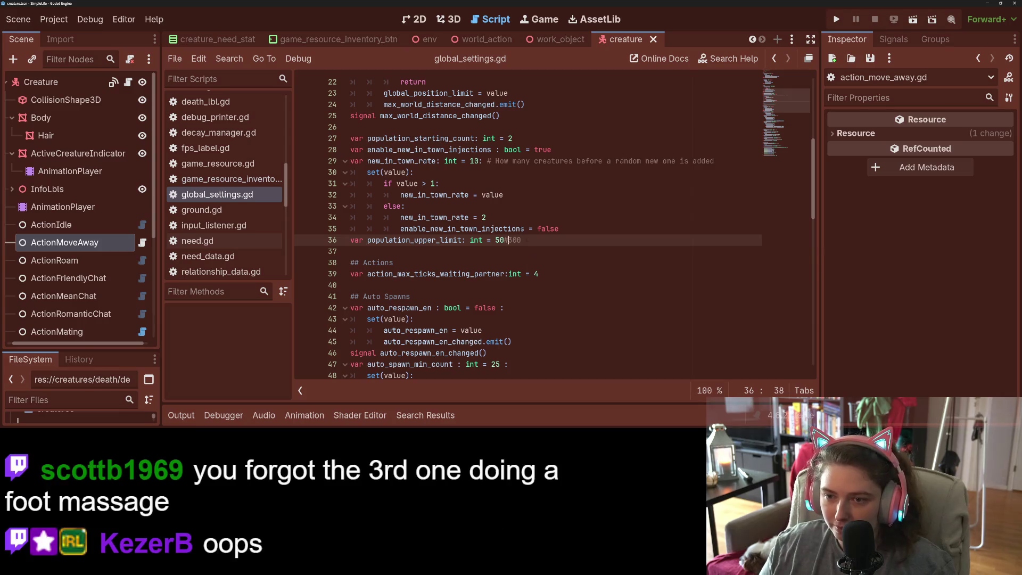
pyautogui.click(508, 138)
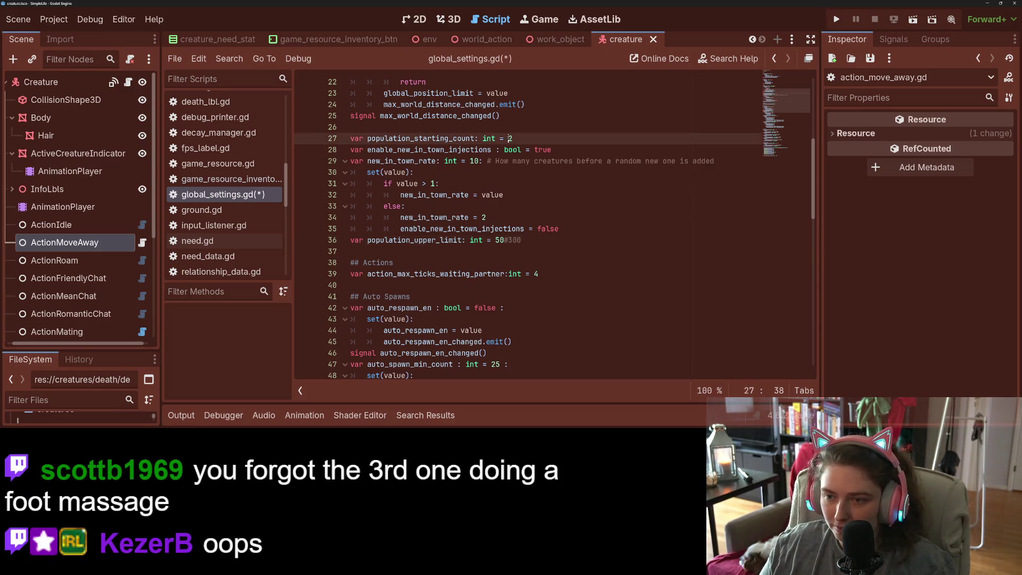
pyautogui.write('100#')
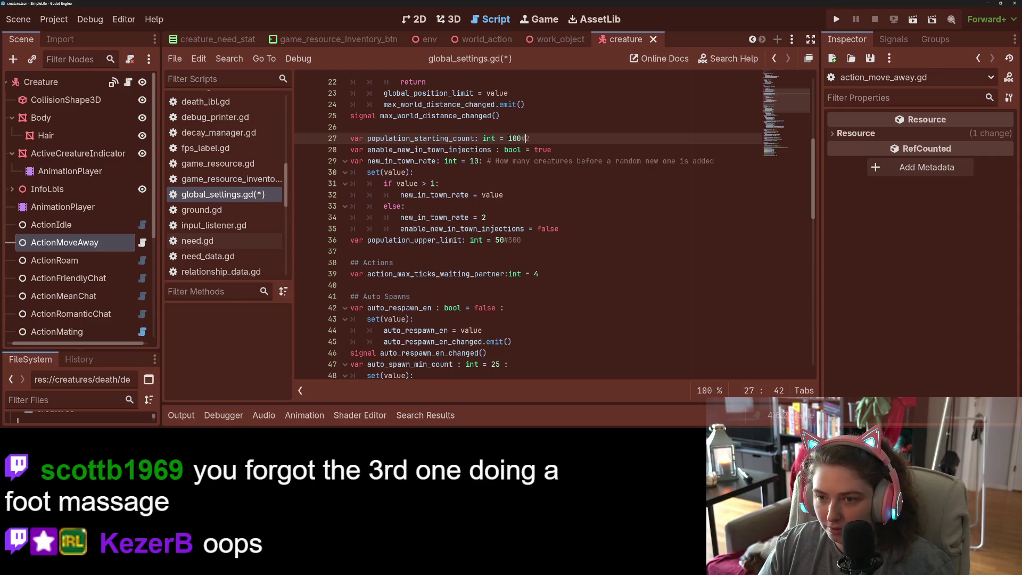
pyautogui.hotkey('ctrl', 's')
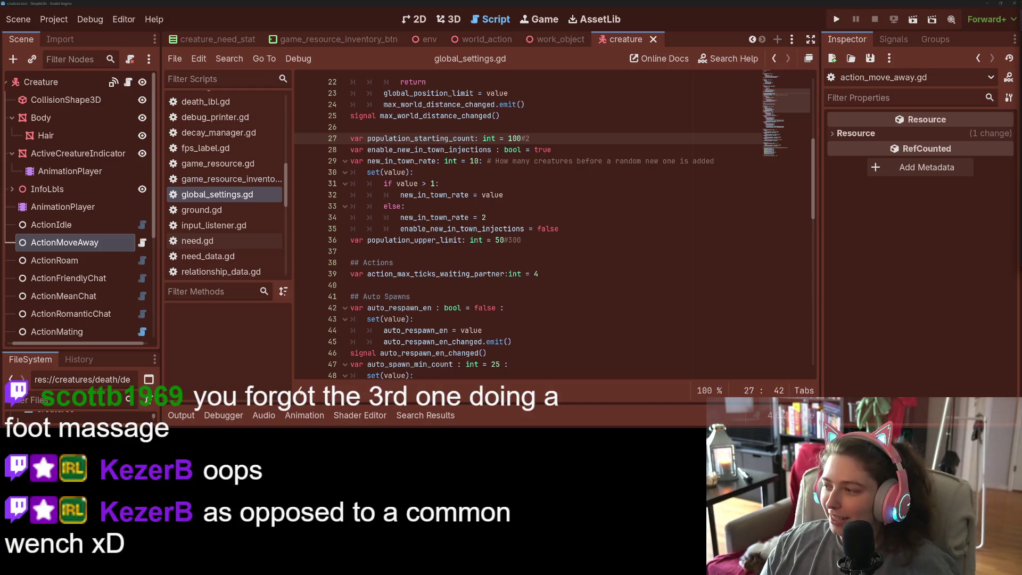
pyautogui.click(835, 20)
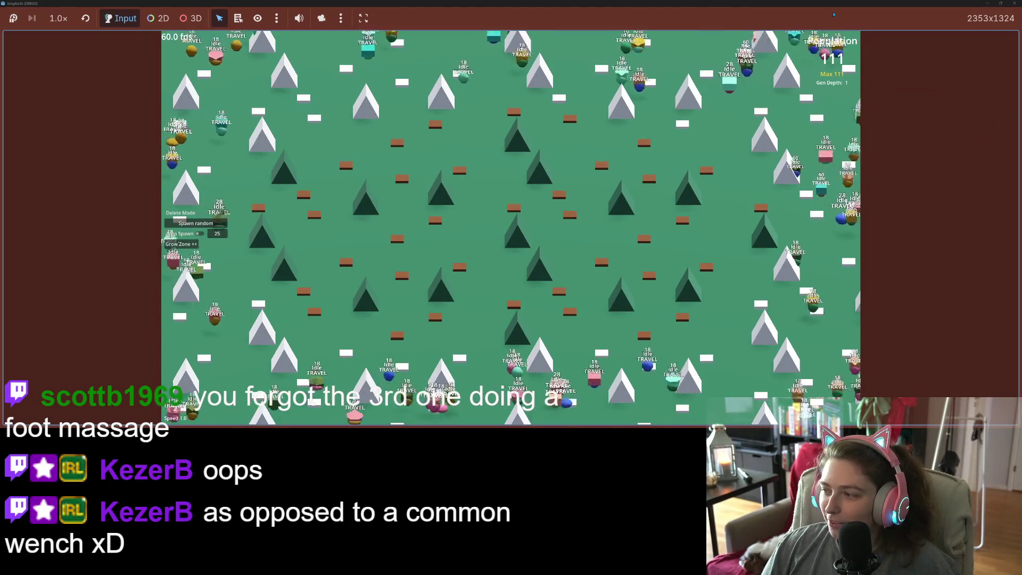
# Toggle the simulation between 4x and 1x speed several times, then stop the running game
pyautogui.press('4')
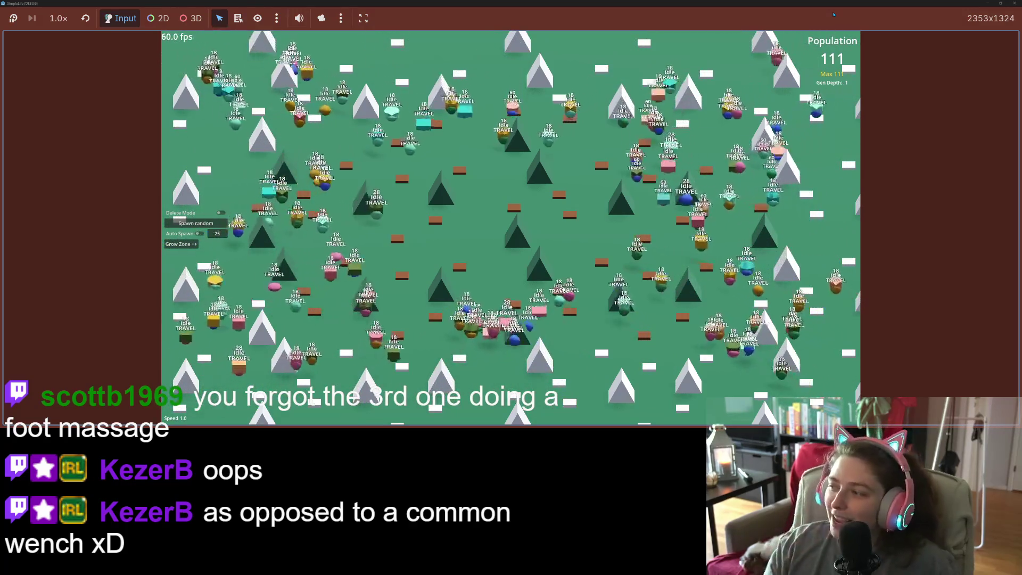
pyautogui.press('1')
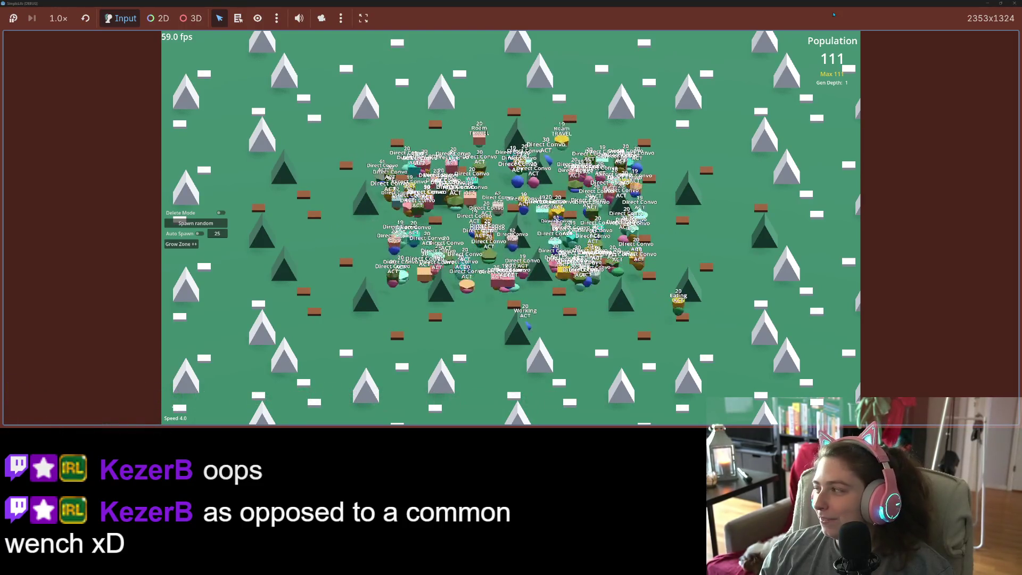
pyautogui.press('4')
pyautogui.press('1')
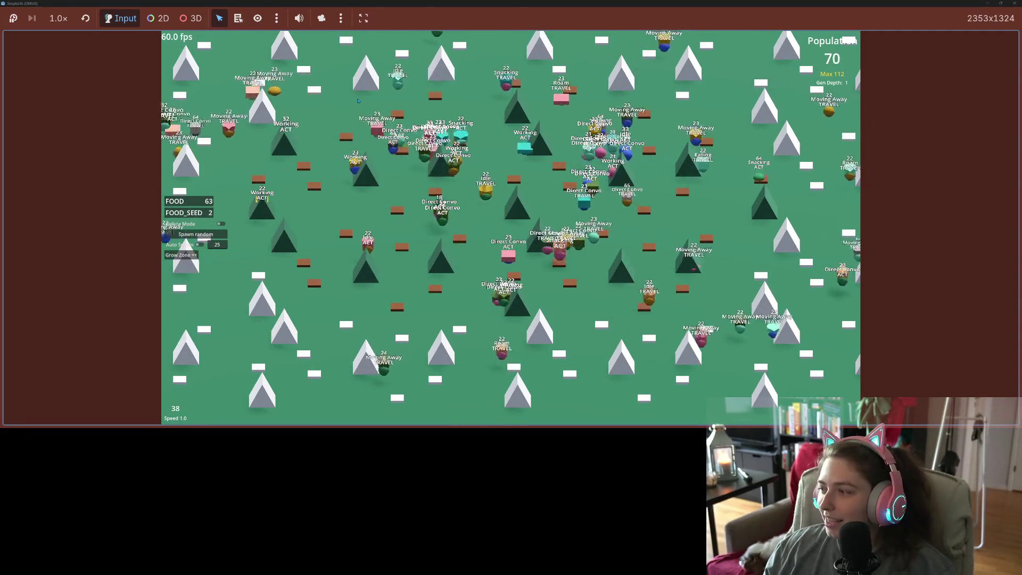
pyautogui.press('4')
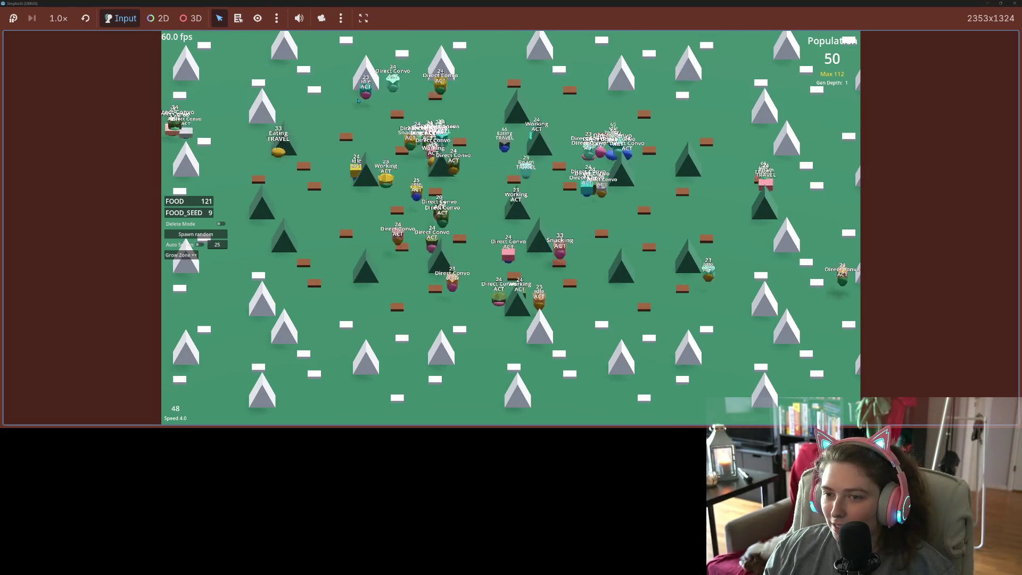
pyautogui.press('1')
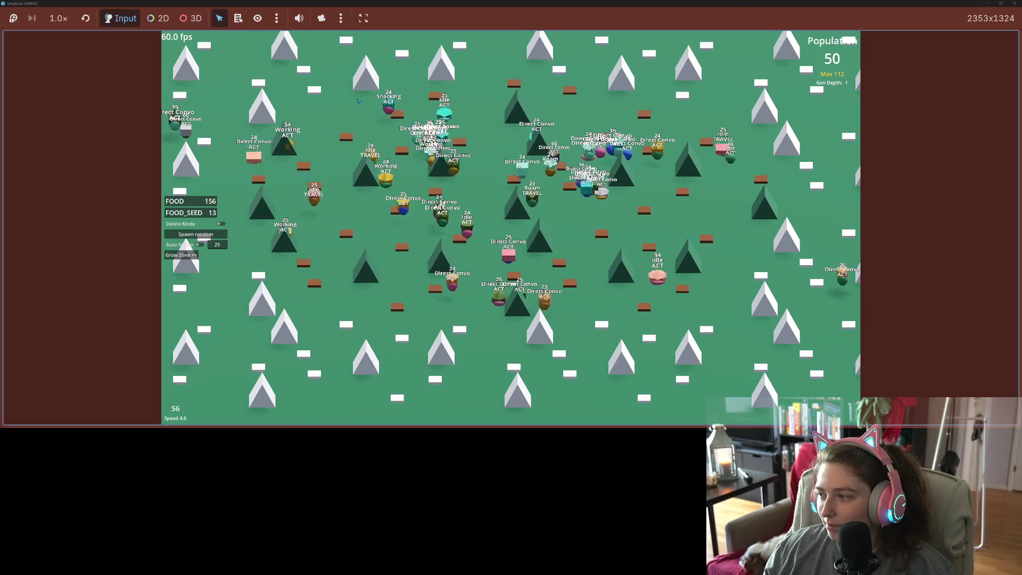
pyautogui.press('4')
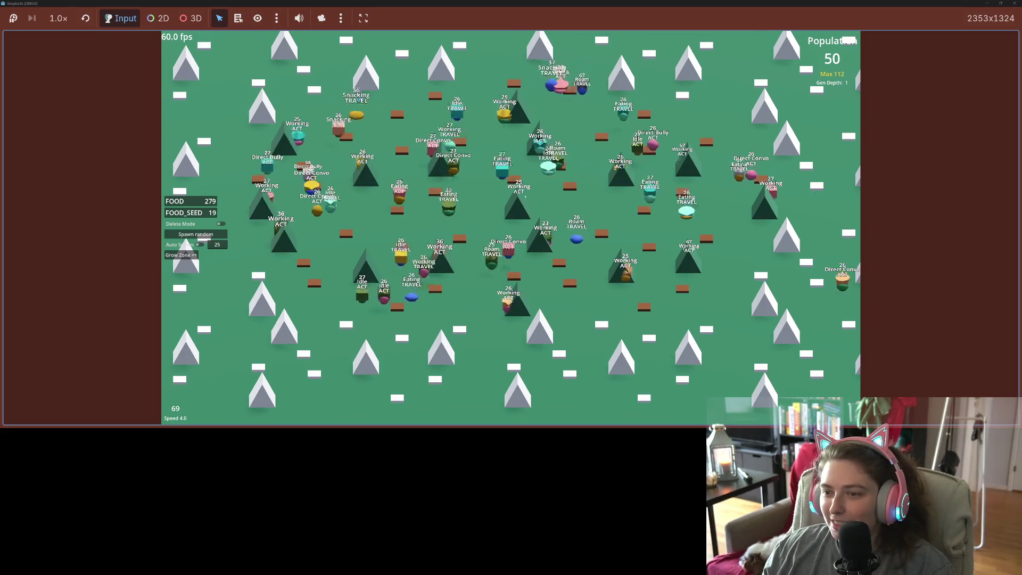
pyautogui.press('1')
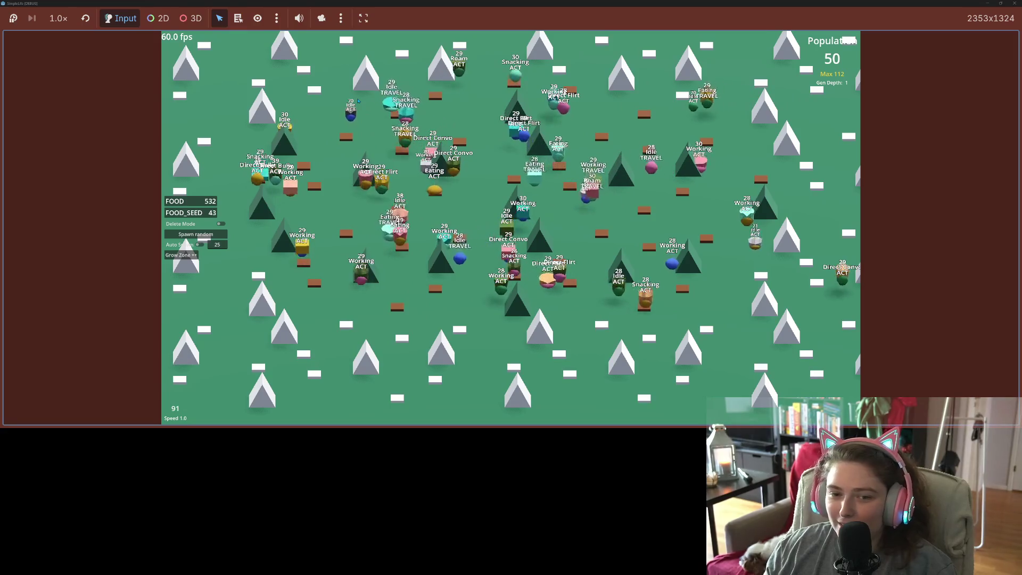
pyautogui.click(1008, 3)
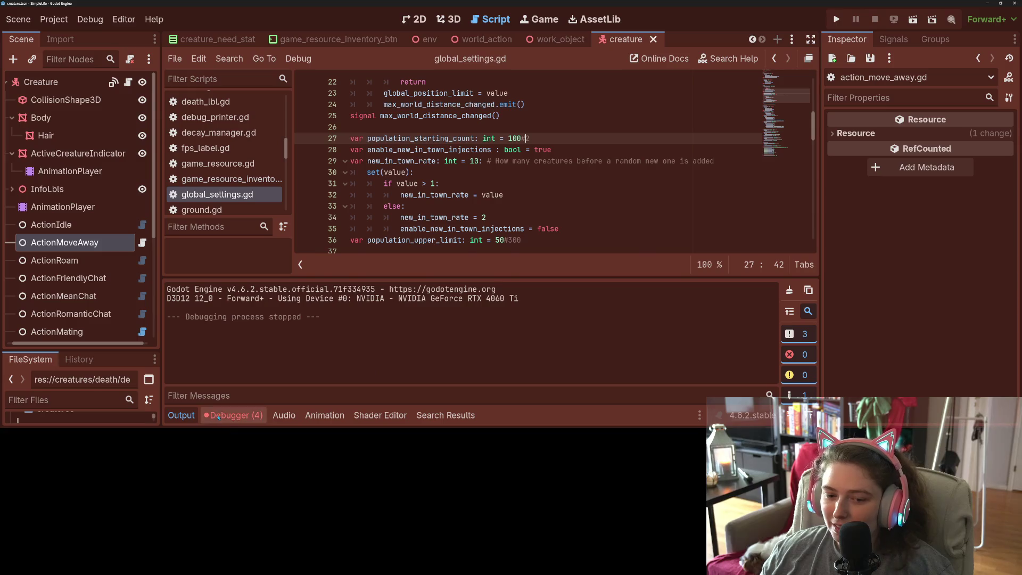
# Review the four errors in the debugger, then collapse the debugger panel
pyautogui.click(234, 415)
pyautogui.click(257, 267)
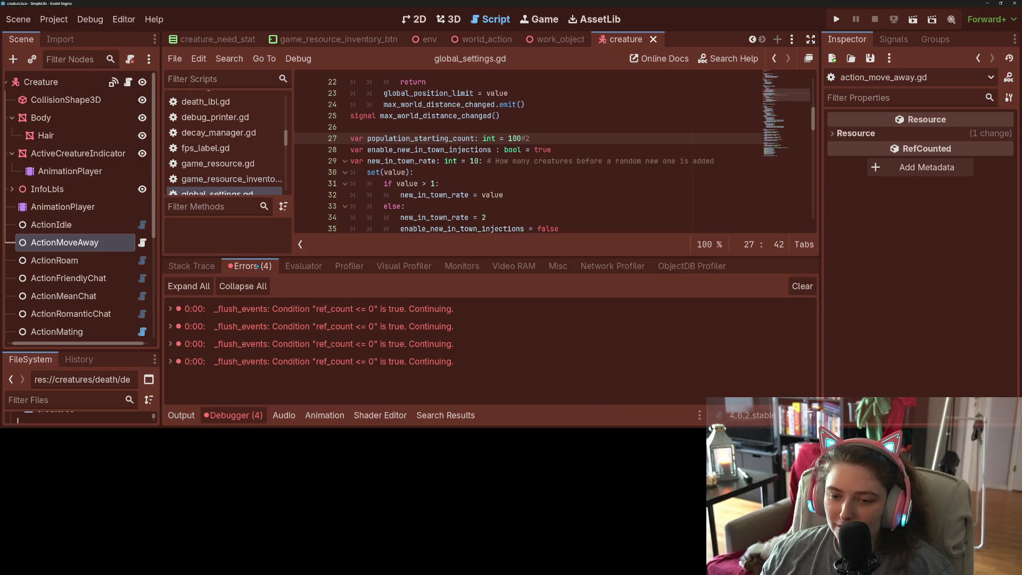
pyautogui.click(234, 415)
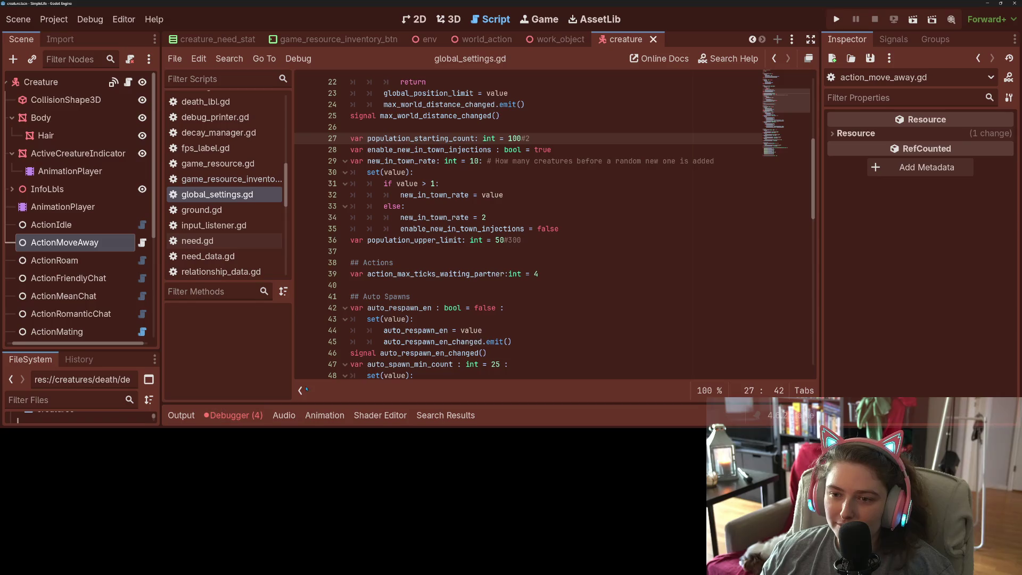
# Set population_starting_count to 2 and population_upper_limit to 300, then save global_settings.gd
pyautogui.scroll(5, 627, 294)
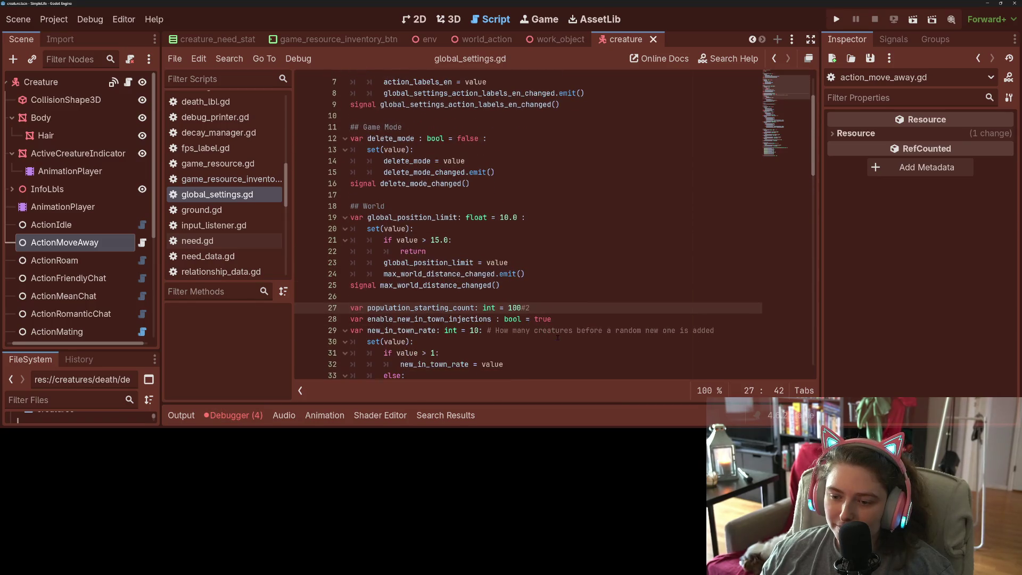
pyautogui.moveTo(530, 307); pyautogui.dragTo(495, 307)
pyautogui.press('BackSpace')
pyautogui.scroll(-3, 527, 229)
pyautogui.press('BackSpace')
pyautogui.hotkey('ctrl', 's')
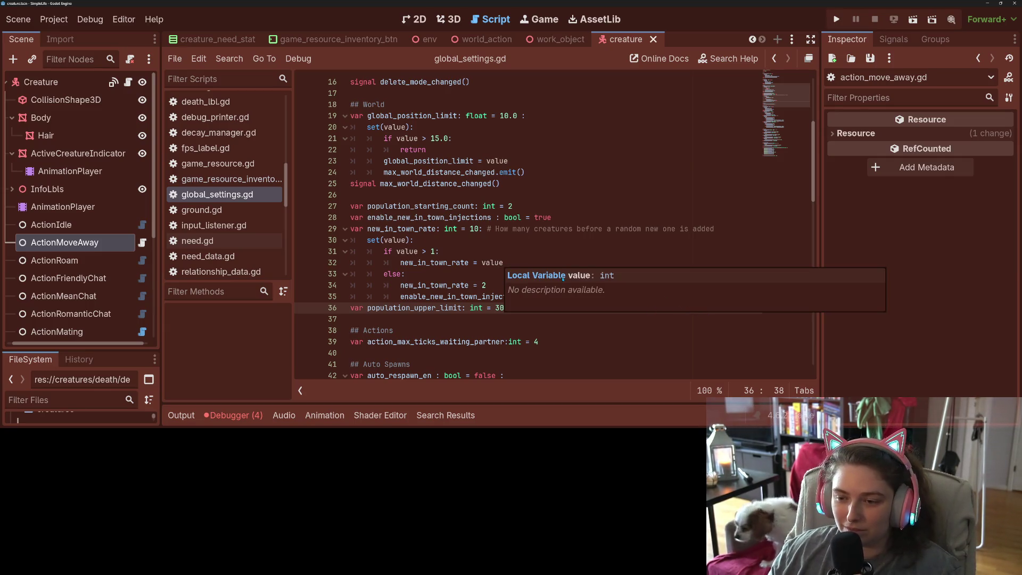
# Dismiss the variable info popup and go to the commit summary field in GitHub Desktop
pyautogui.click(597, 255)
pyautogui.hotkey('alt', 'Tab')
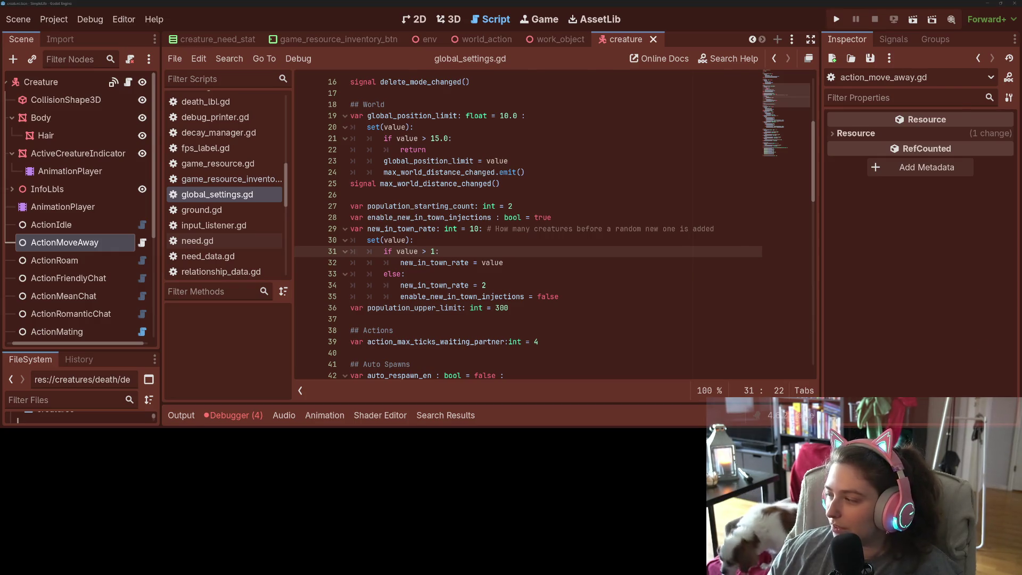
pyautogui.click(543, 287)
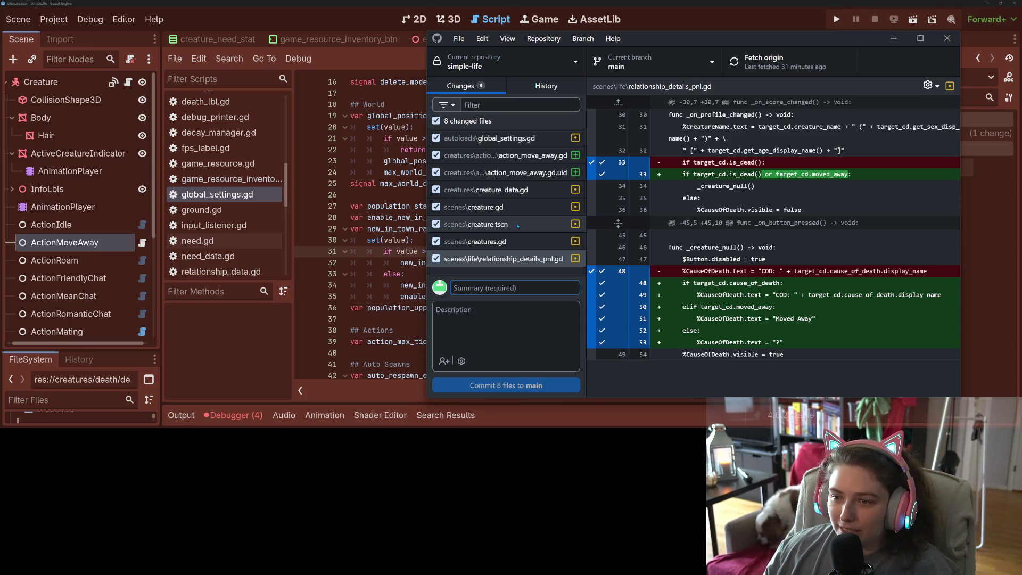
# Commit the 8 changed files to main as 'adds moving away logic…' and push to origin
pyautogui.write('adds ')
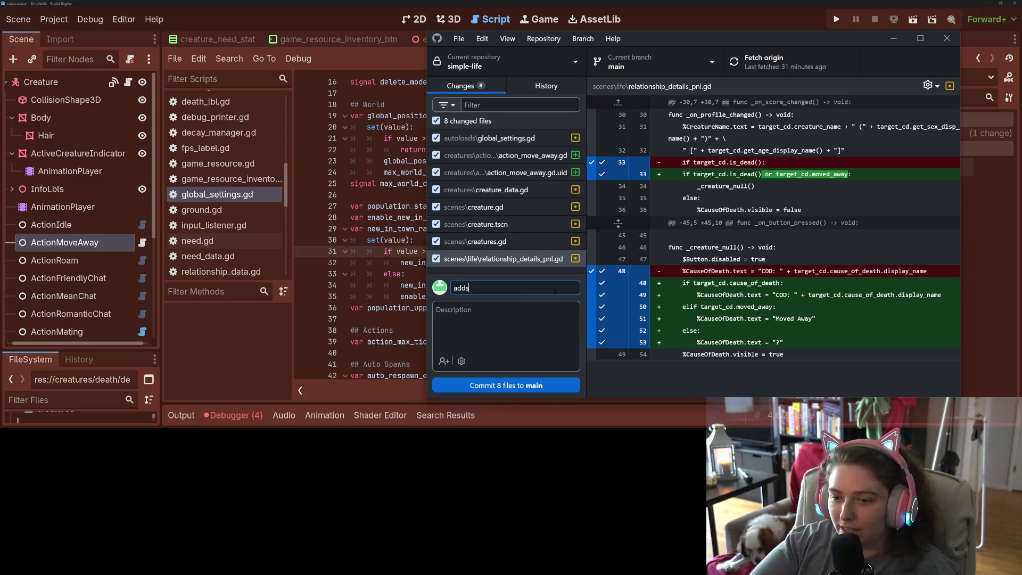
pyautogui.write('moving ')
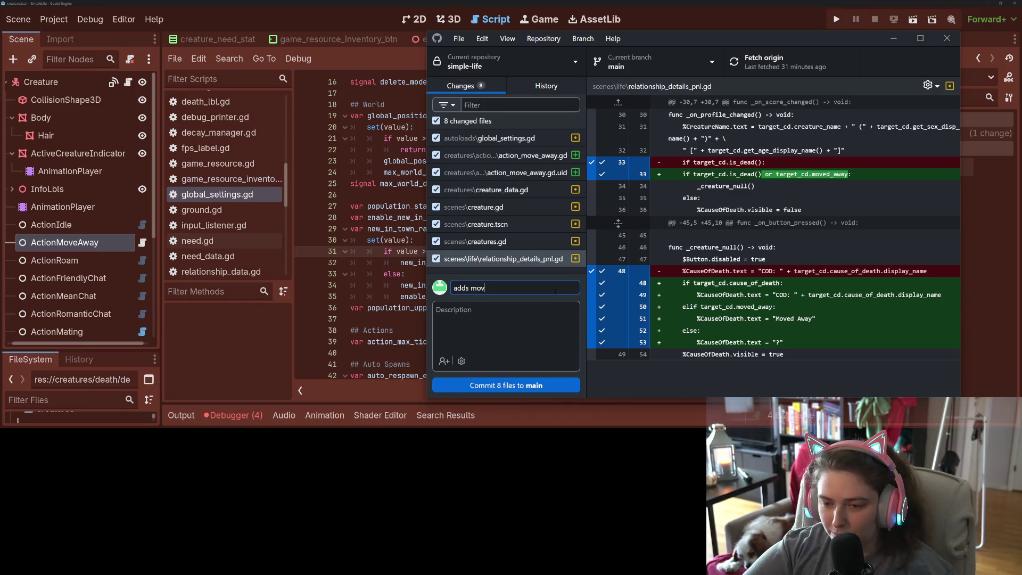
pyautogui.write('awaty')
pyautogui.press('BackSpace')
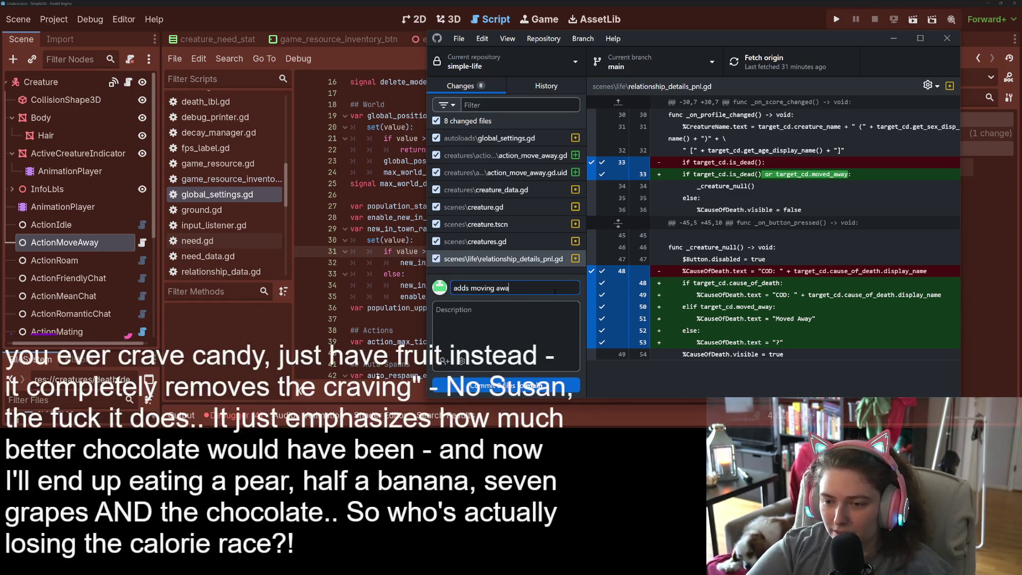
pyautogui.write('f')
pyautogui.write('ion excee')
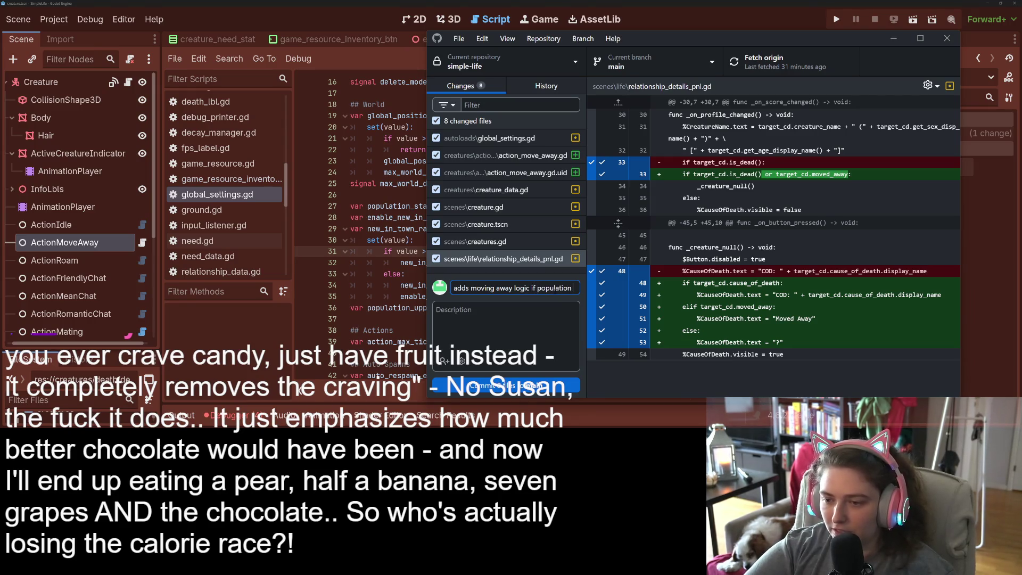
pyautogui.write('ds')
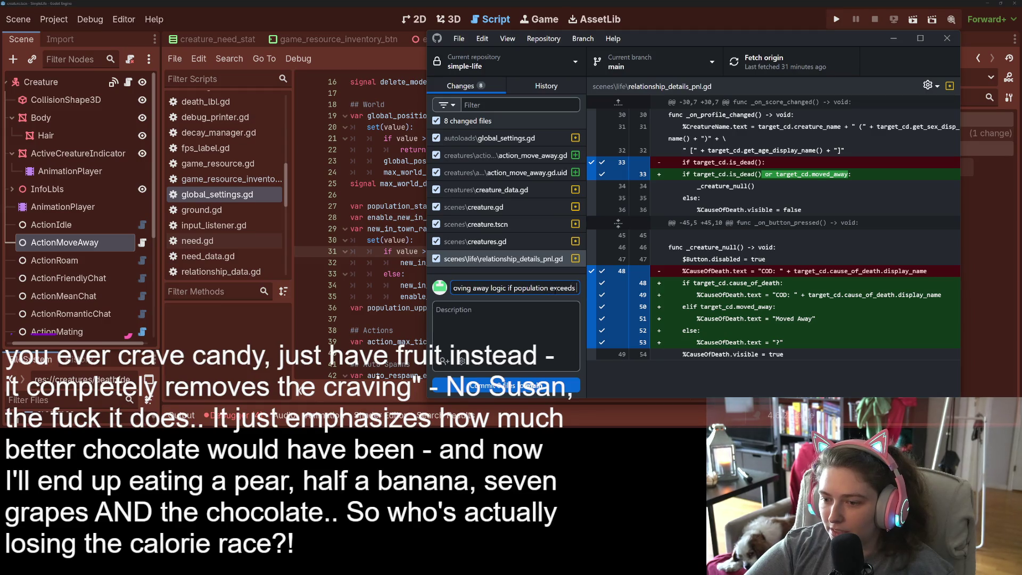
pyautogui.write(' max count')
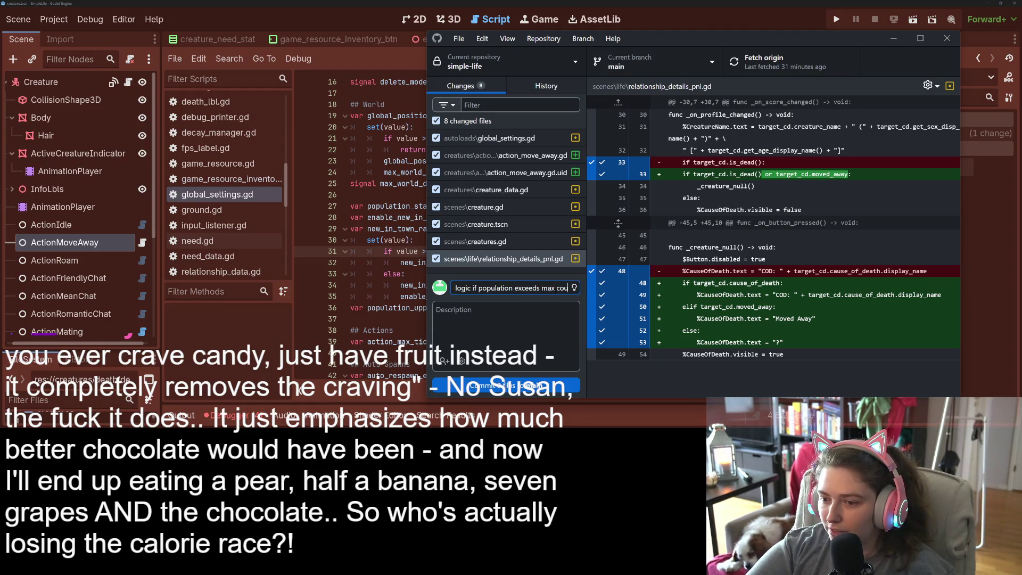
pyautogui.write(', picks')
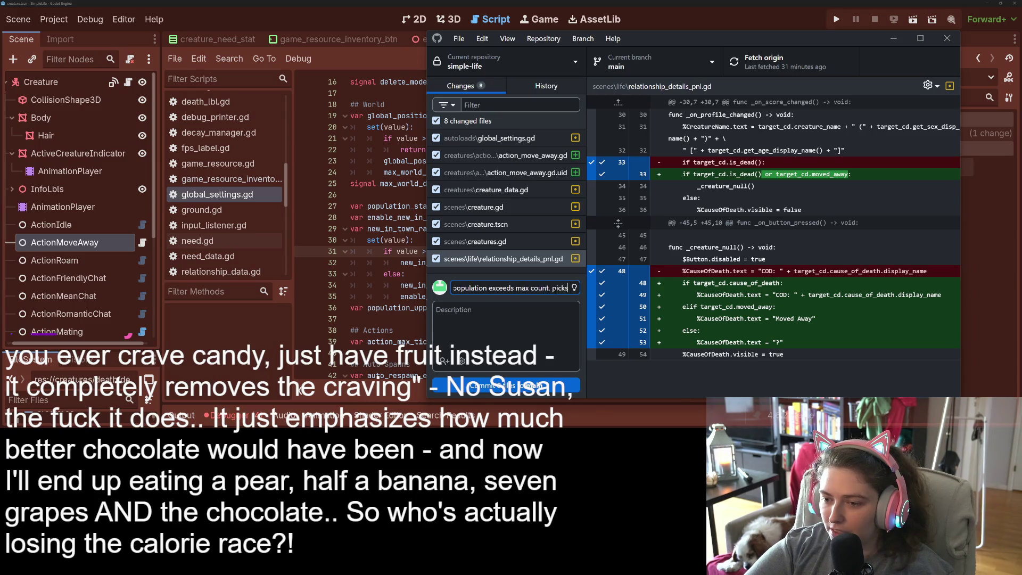
pyautogui.write(' creatures to mov')
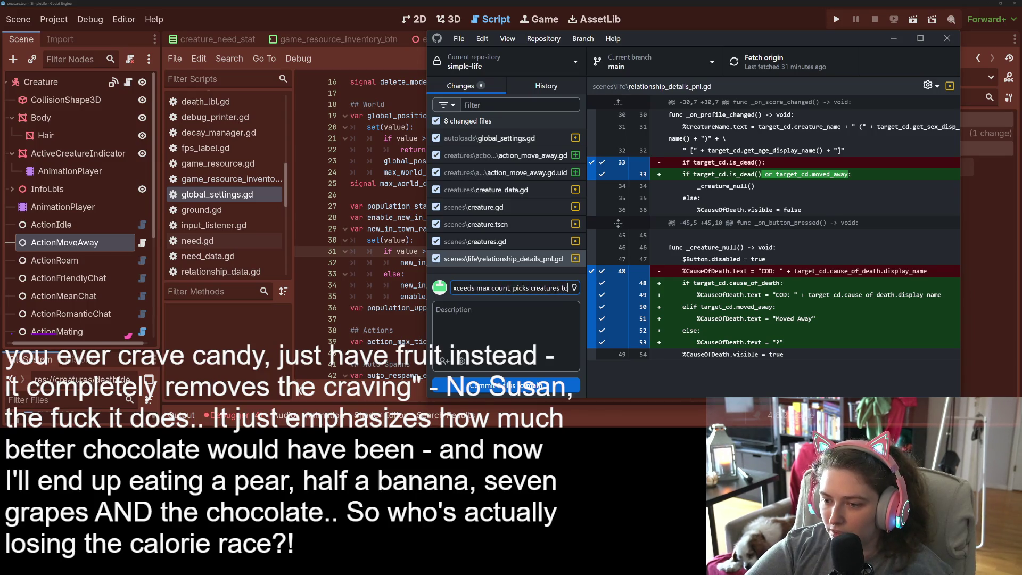
pyautogui.write('e away at random')
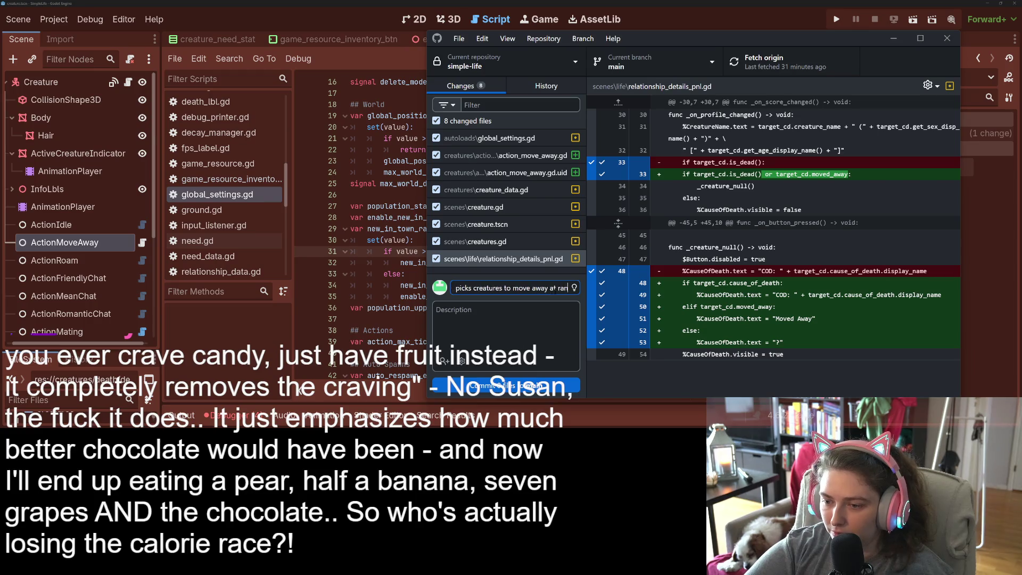
pyautogui.hotkey('ctrl', 'Return')
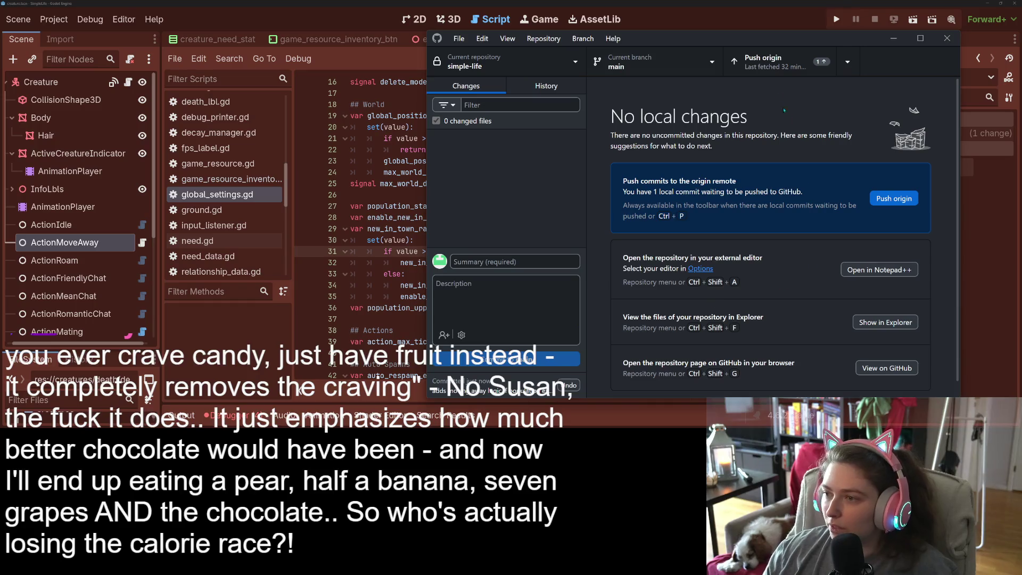
pyautogui.click(781, 67)
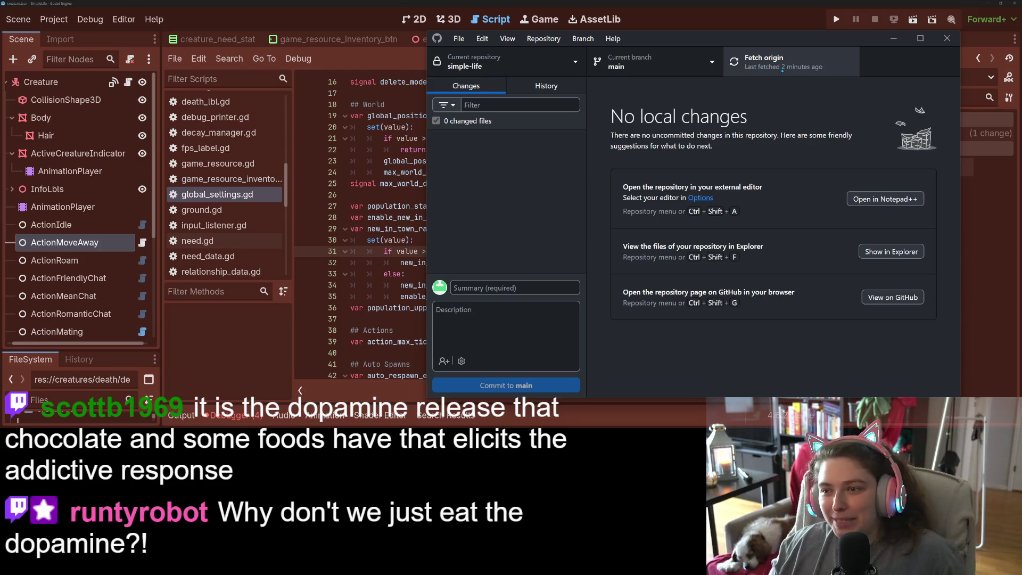
# Close GitHub Desktop and bring up the Simple Life Trello board, scrolling through its Todo list
pyautogui.click(799, 8)
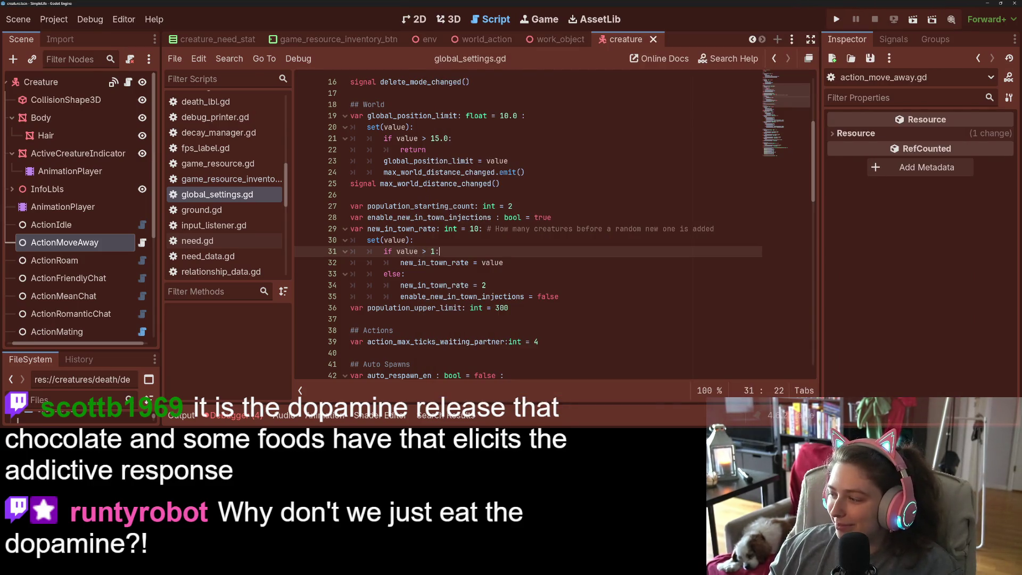
pyautogui.hotkey('alt', 'Tab')
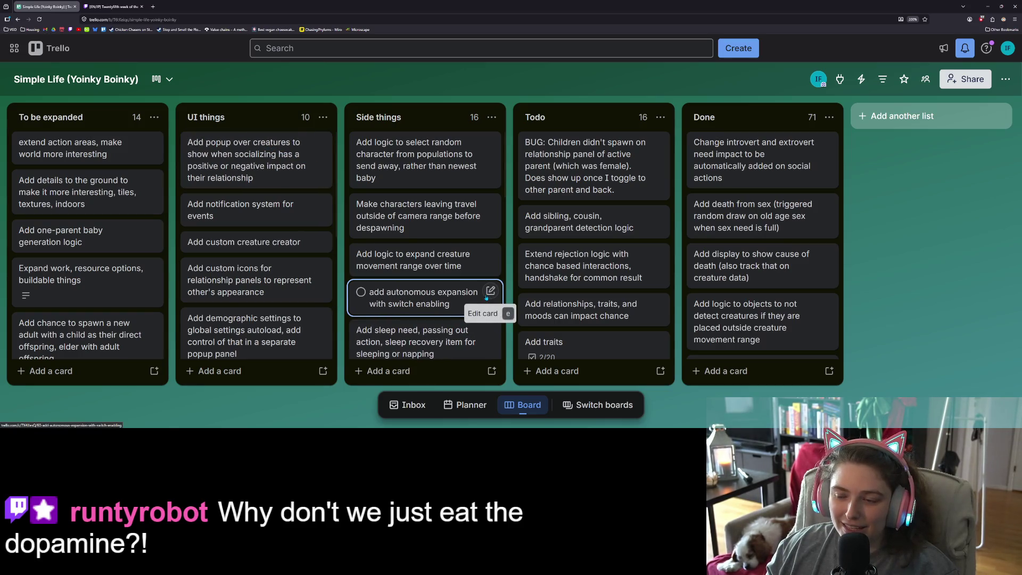
pyautogui.scroll(-1, 574, 313)
pyautogui.scroll(-3, 574, 313)
pyautogui.scroll(4, 574, 314)
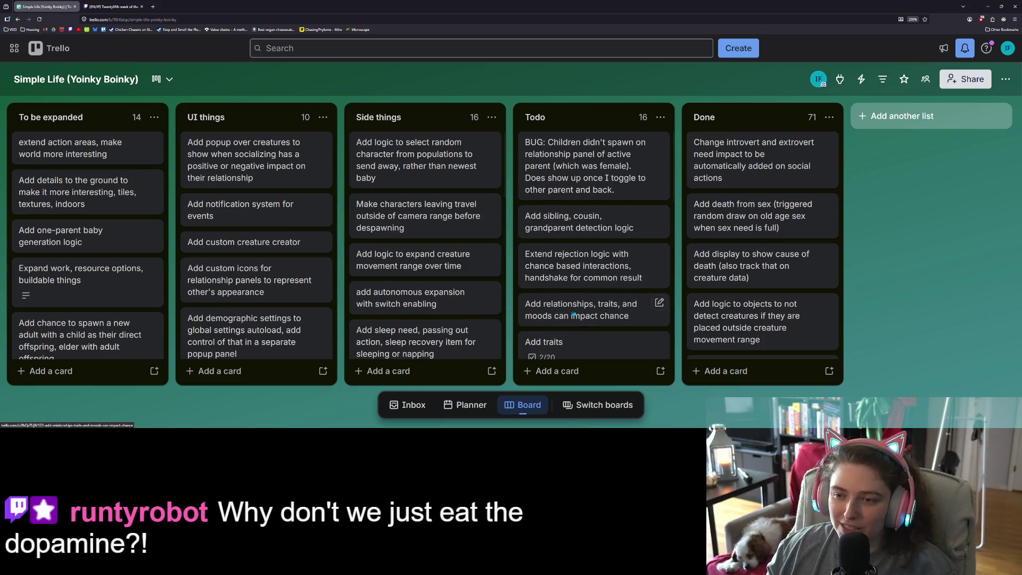